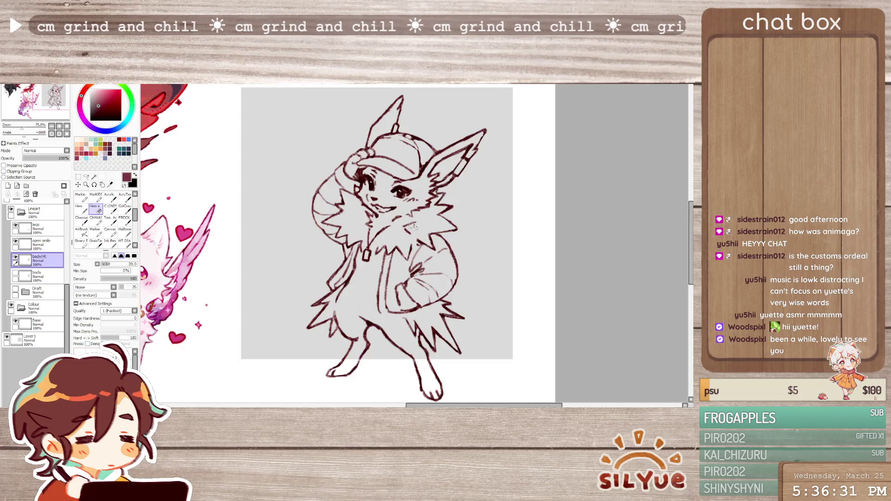
Add small pen marks near the jacket collar and flip the canvas to check them
key(b)
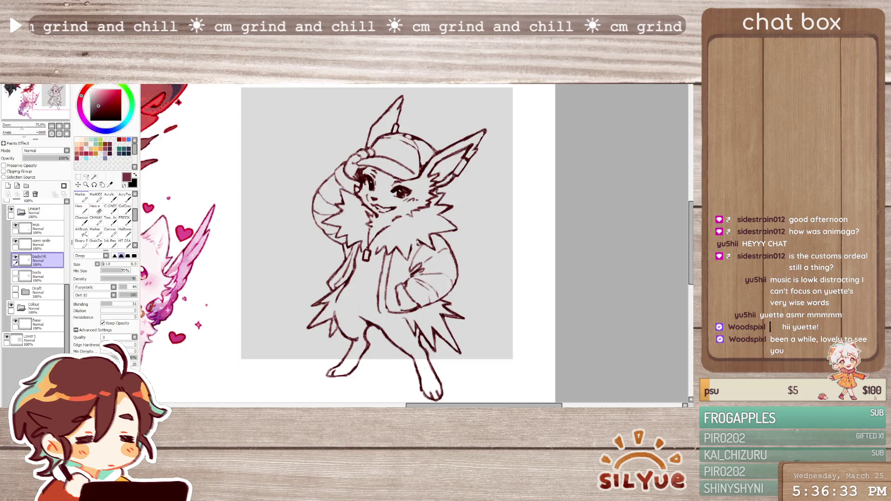
drag(424, 242, 412, 251)
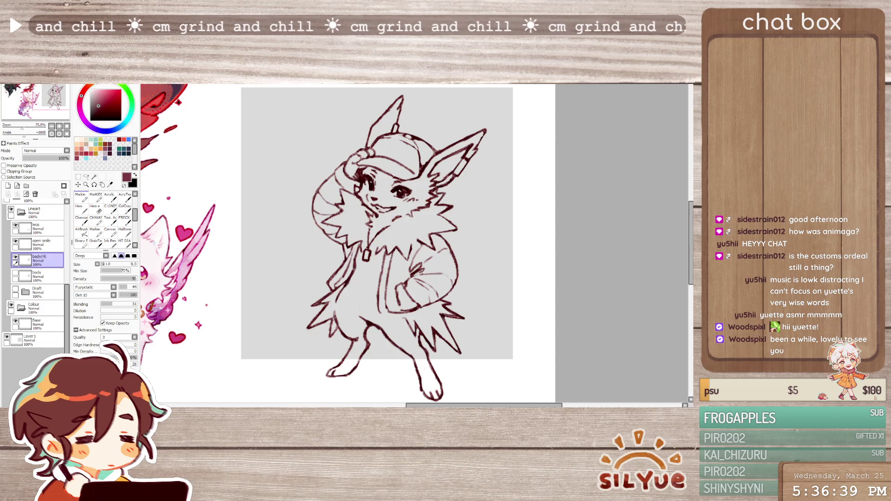
key(h)
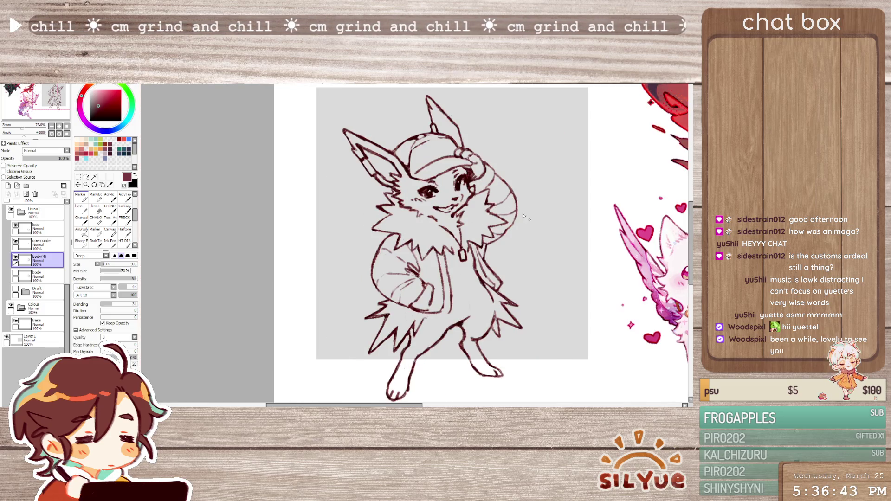
key(h)
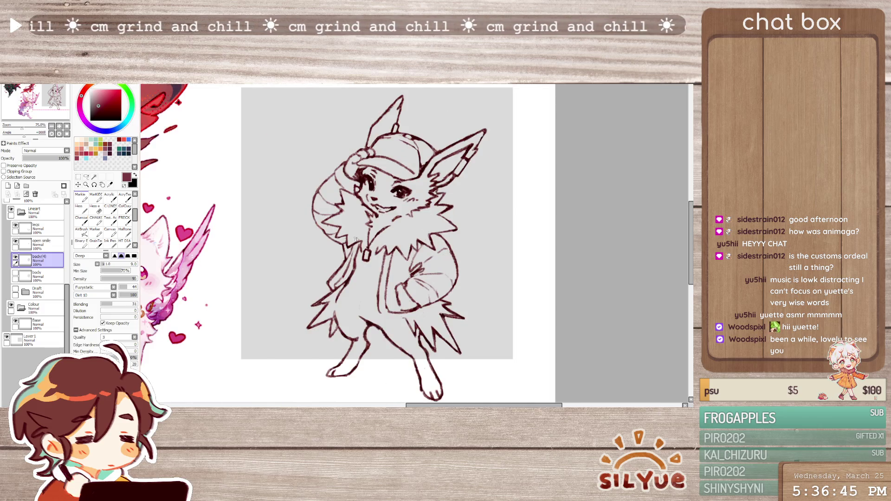
Add a faint stroke in the chest fur with the Deep brush
key(e)
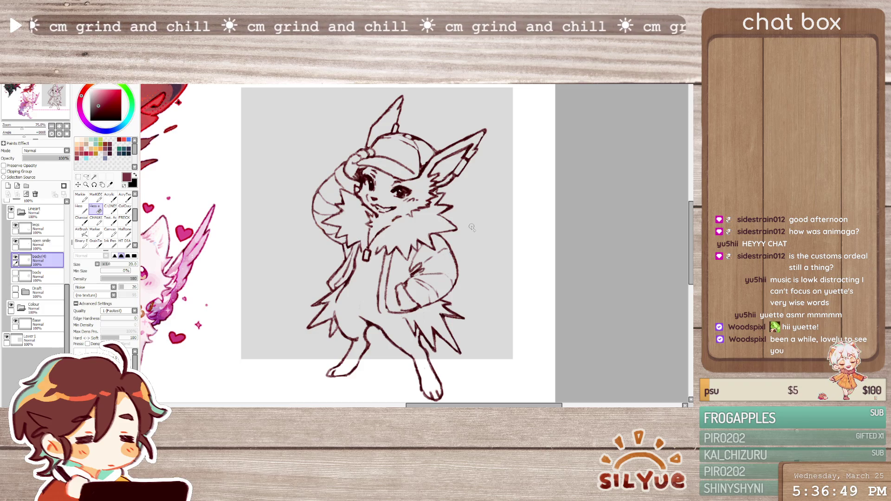
key(b)
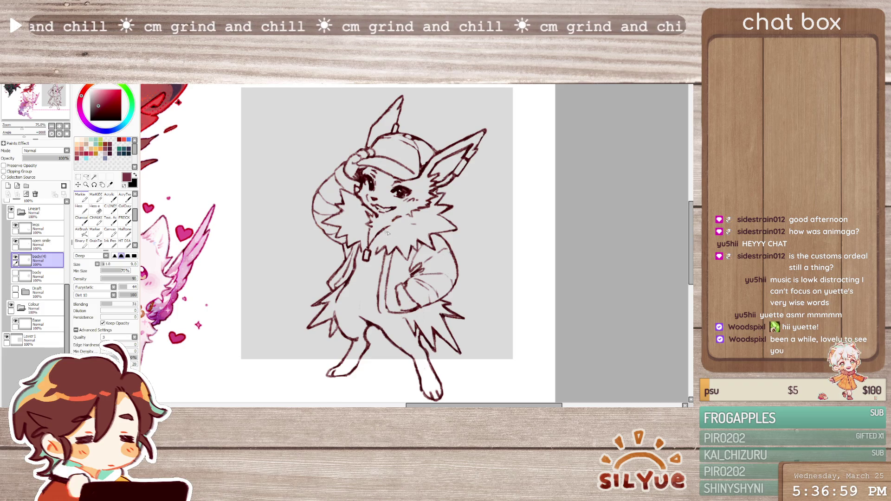
key(e)
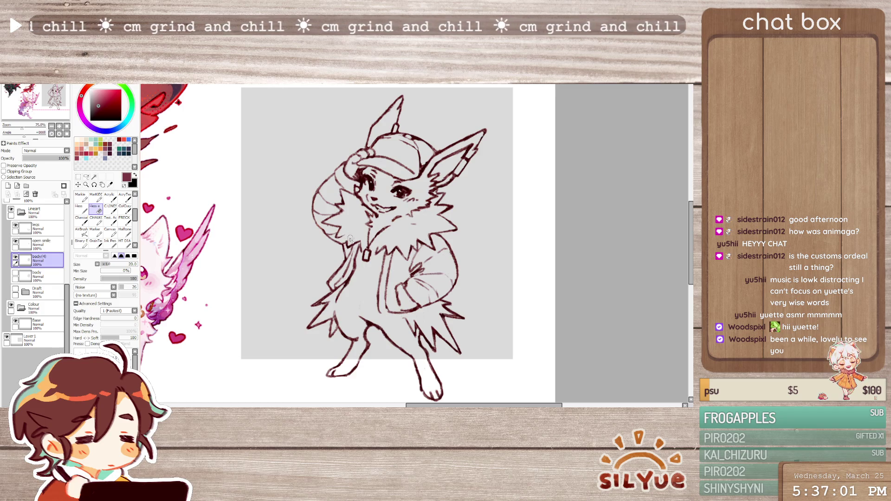
key(b)
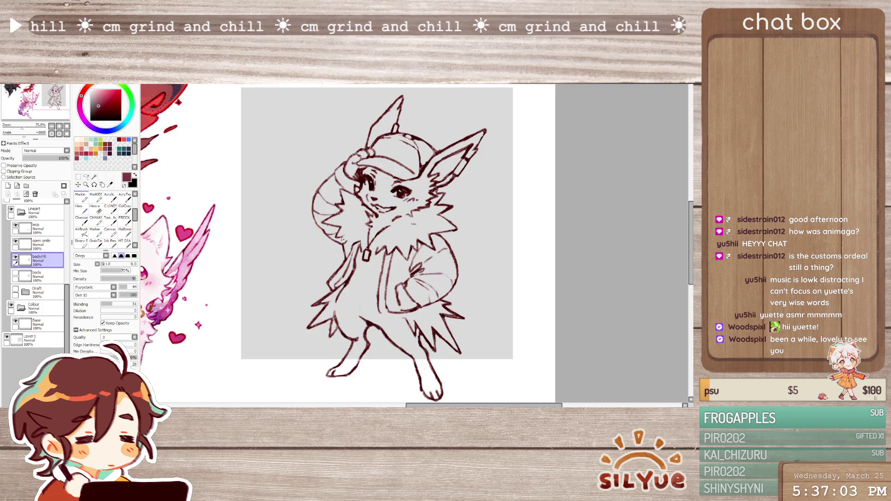
drag(341, 238, 352, 247)
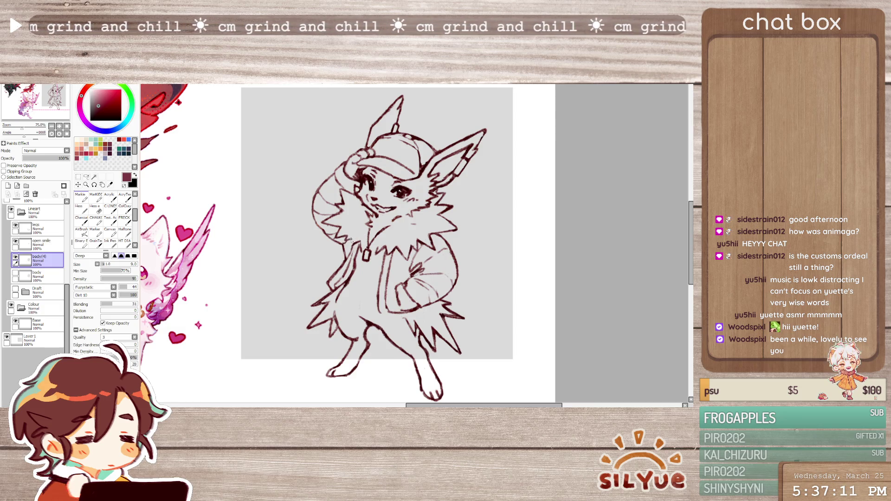
Shrink the Hess eraser from size 20 to 9, then return to the Deep brush
key(e)
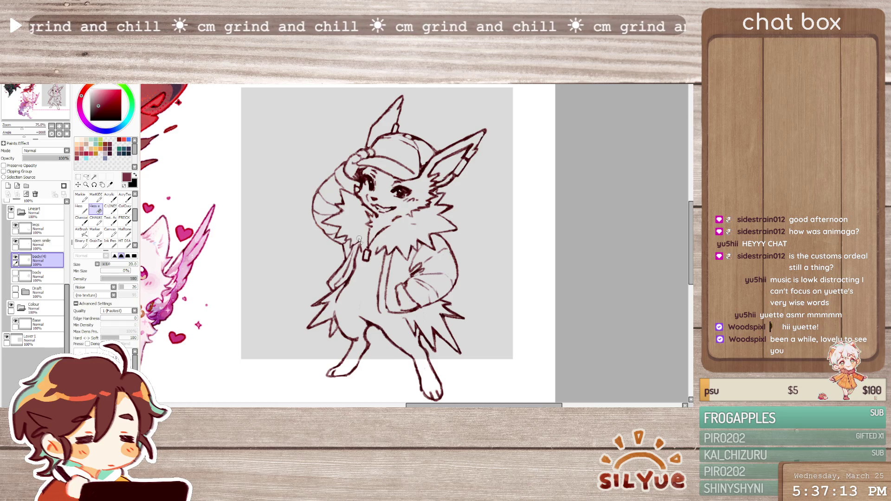
key(b)
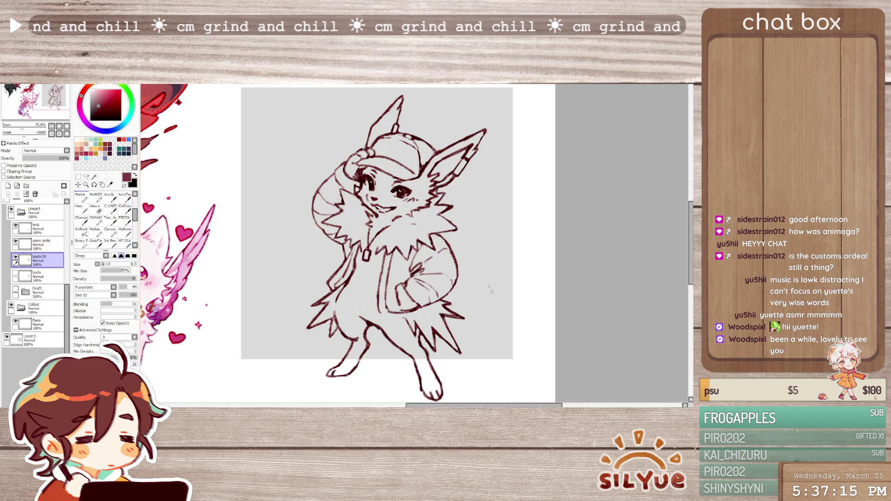
key(e)
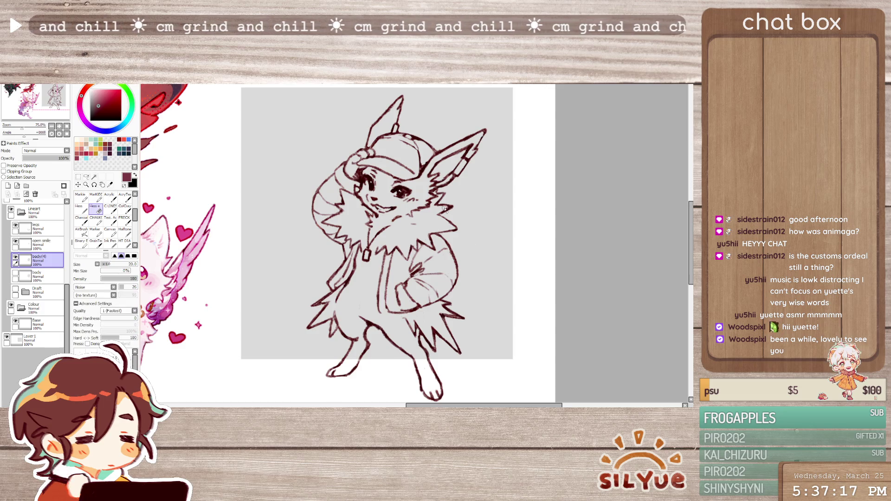
key(bracketleft)
key(bracketleft)
key(bracketleft)
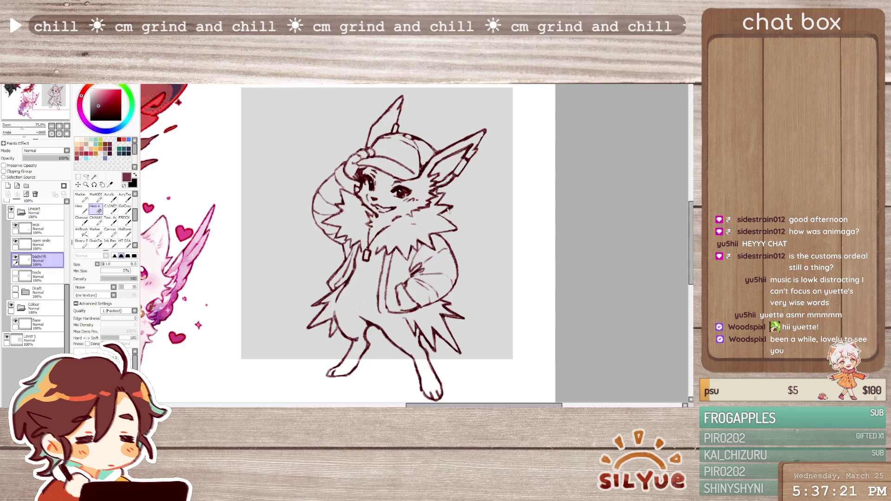
key(b)
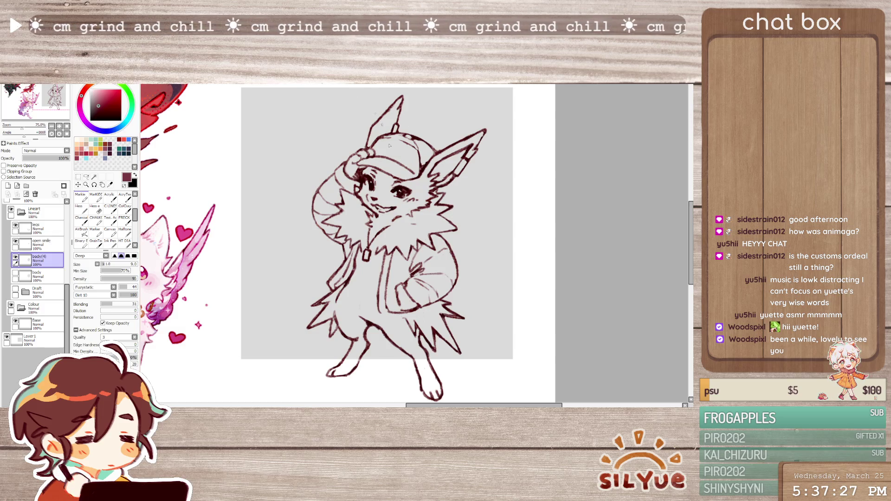
On the mirrored canvas, add two small fur strokes at the chest's left edge
key(h)
drag(388, 216, 377, 226)
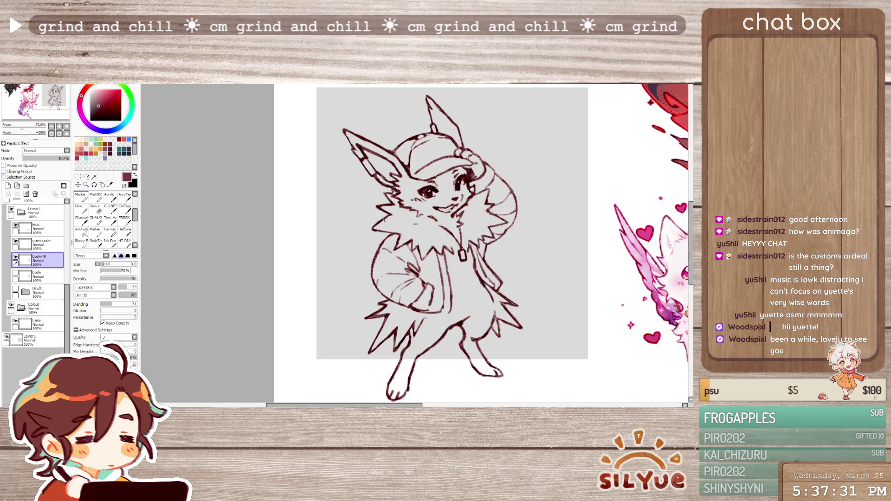
drag(373, 229, 377, 226)
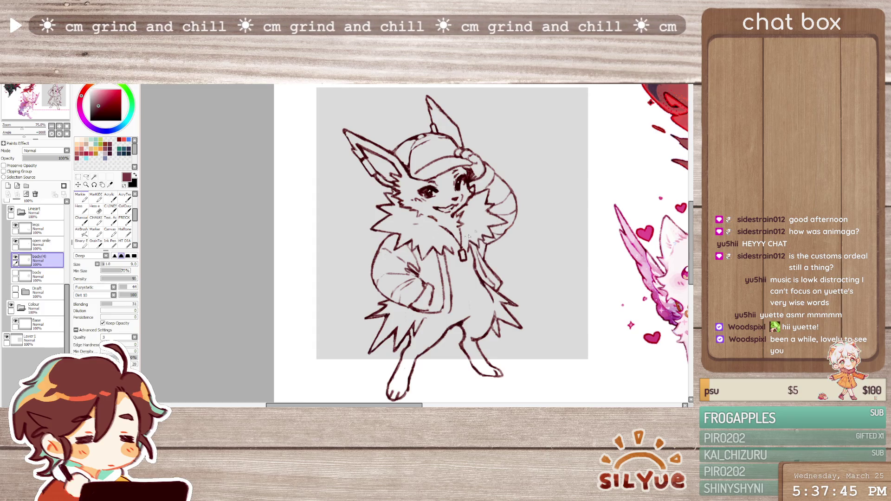
key(h)
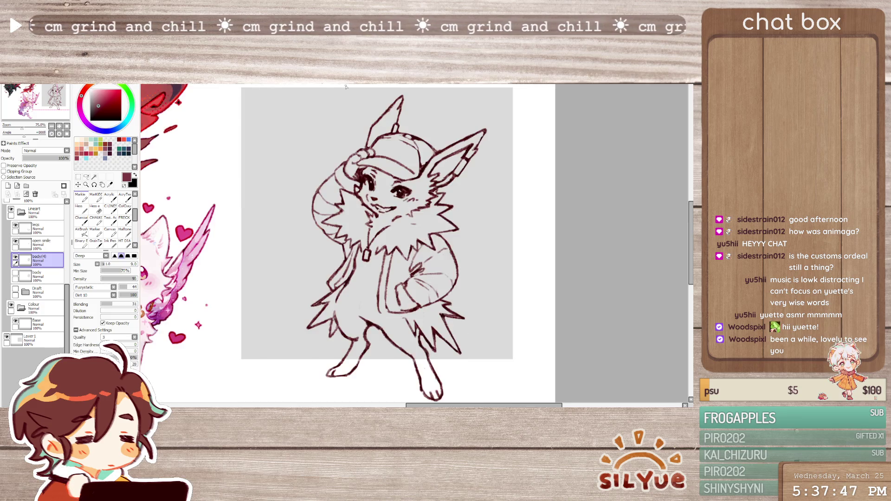
scroll(385, 116, down, 1)
scroll(385, 115, up, 1)
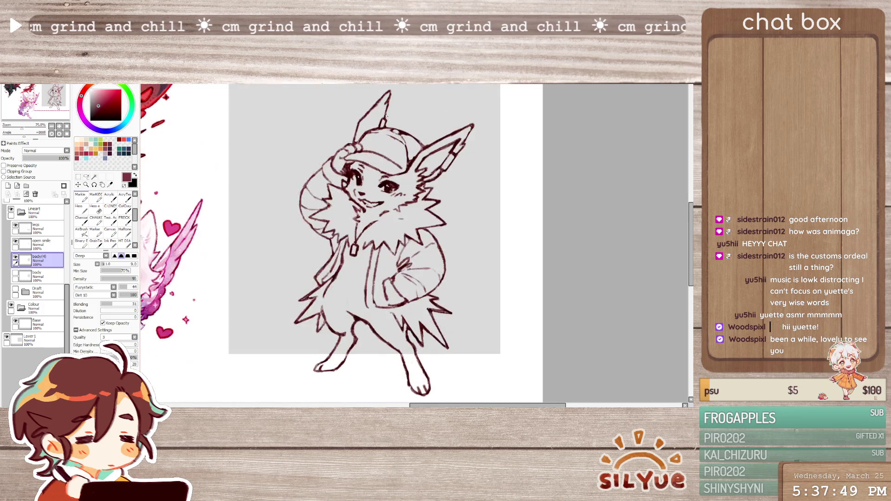
Try a Magic Wand selection of the background from the Lineart folder, then clear it
click(20, 212)
click(37, 244)
click(93, 177)
click(38, 211)
click(534, 325)
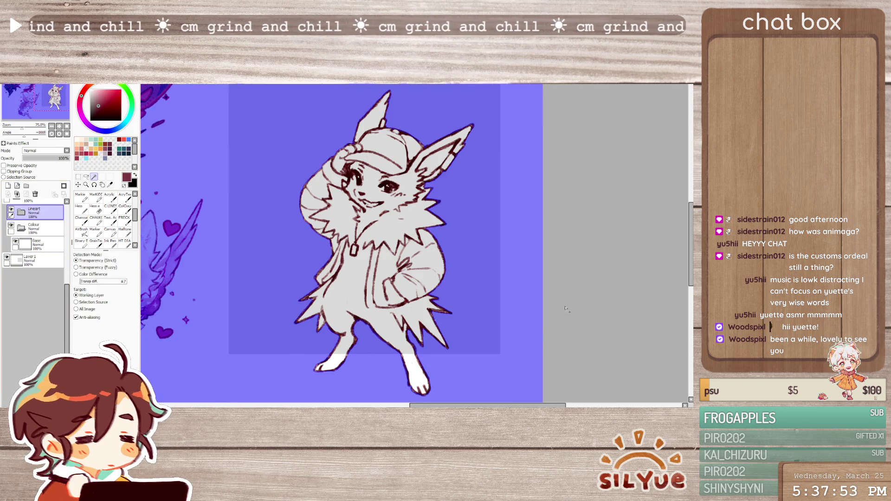
key(ctrl+d)
click(21, 212)
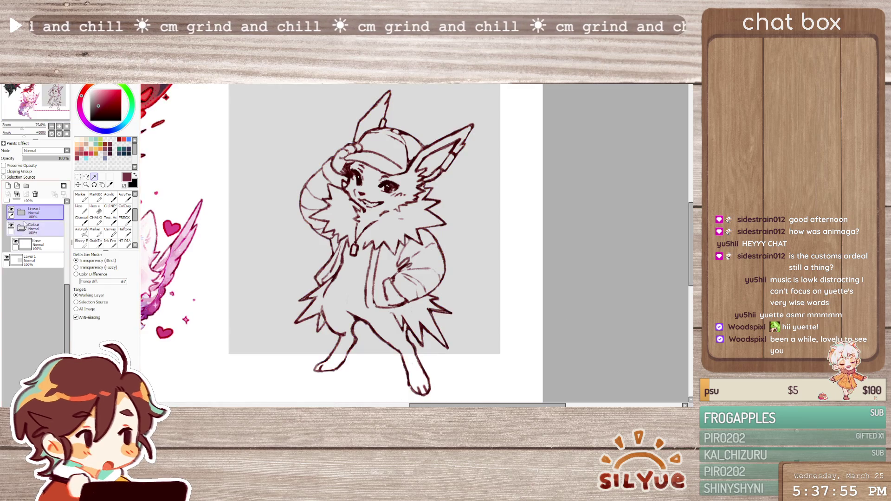
click(38, 260)
key(b)
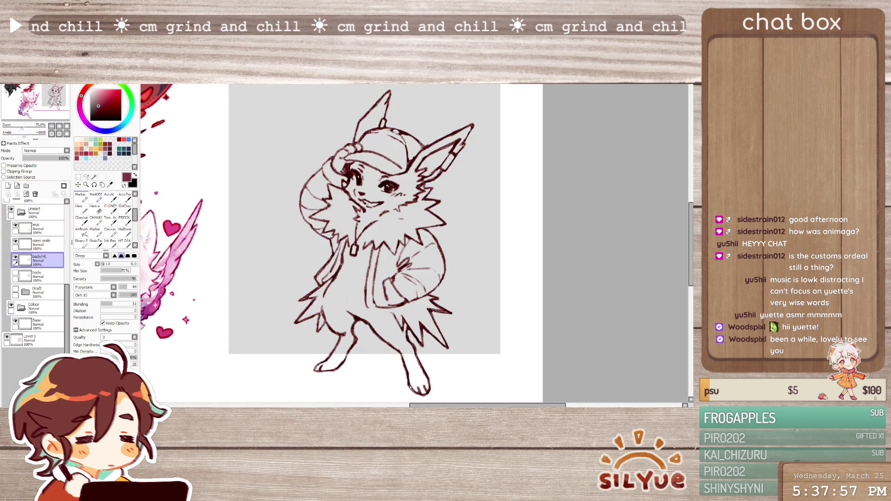
Magic-wand the background in Color Difference mode and invert the selection onto the fox
click(34, 211)
click(21, 212)
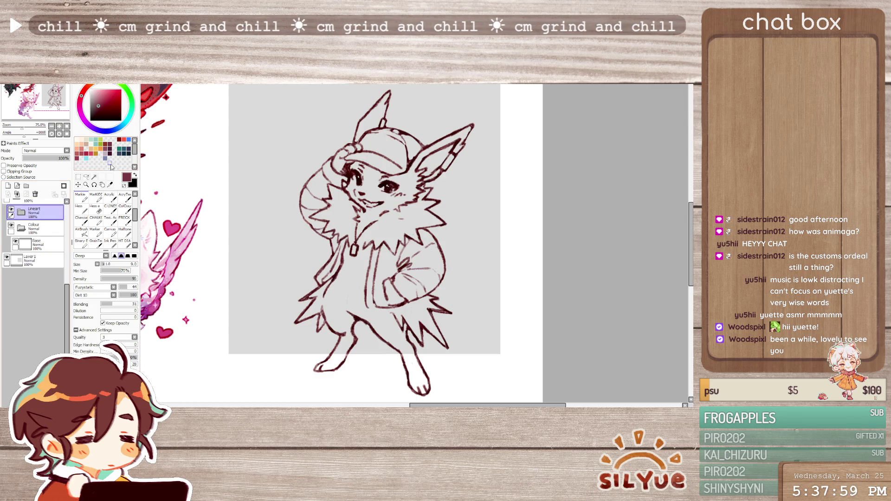
click(93, 177)
click(270, 355)
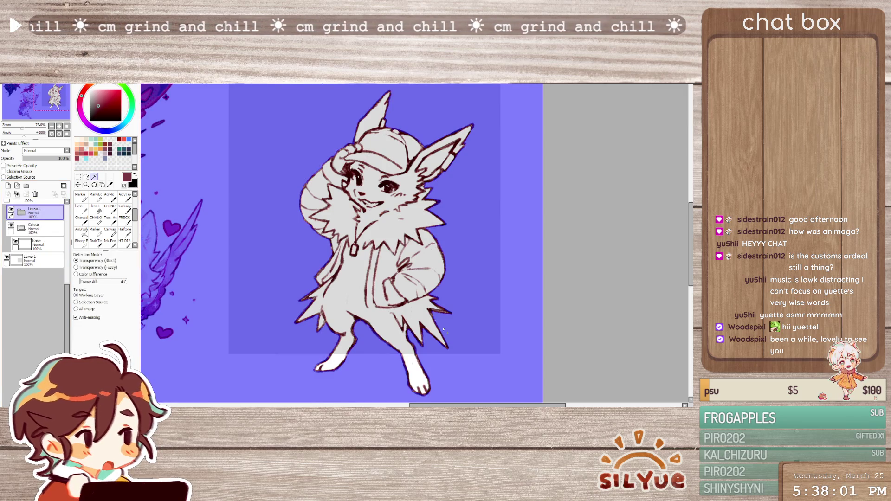
scroll(455, 227, down, 2)
scroll(456, 227, up, 2)
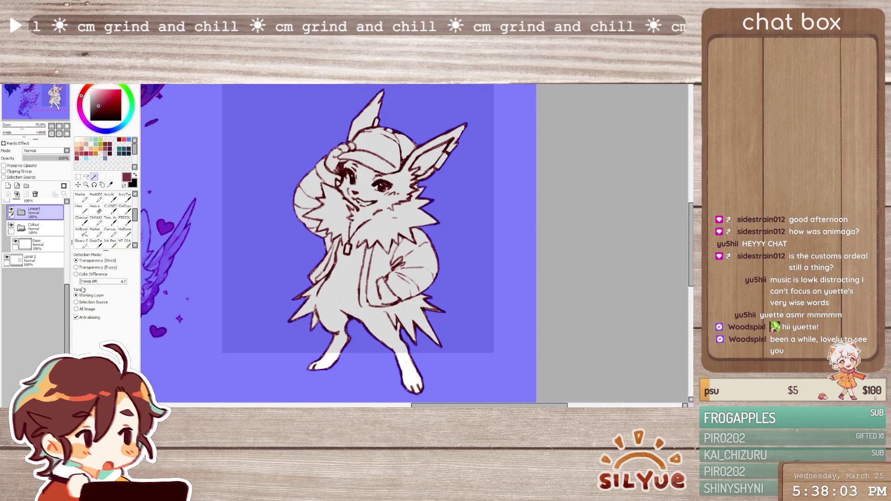
click(76, 274)
key(ctrl+d)
click(243, 334)
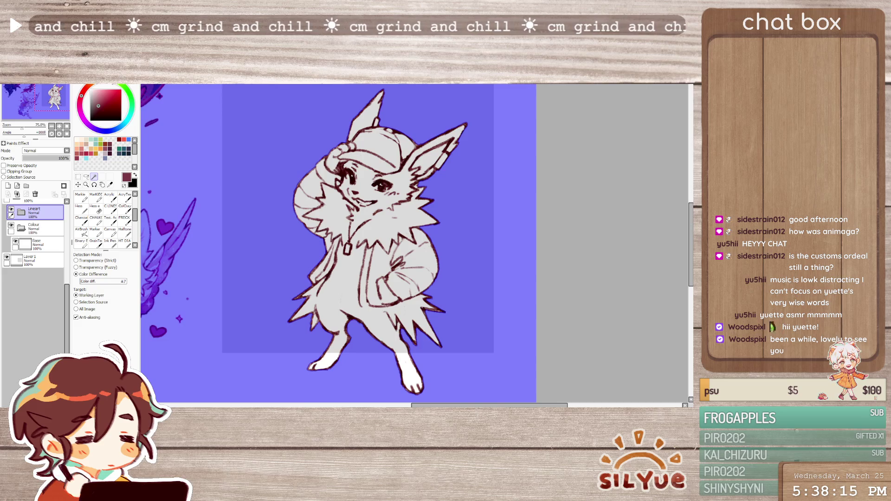
key(ctrl+i)
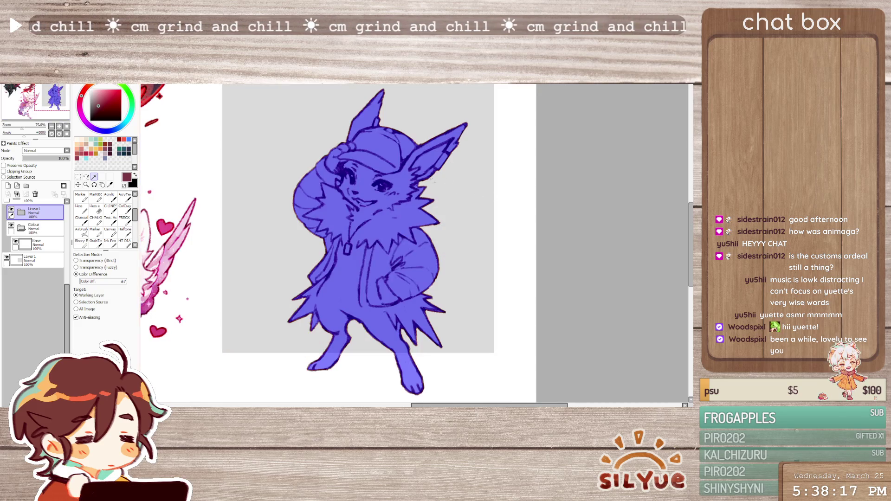
Bucket-fill the fox character yellow on the Base layer
click(37, 244)
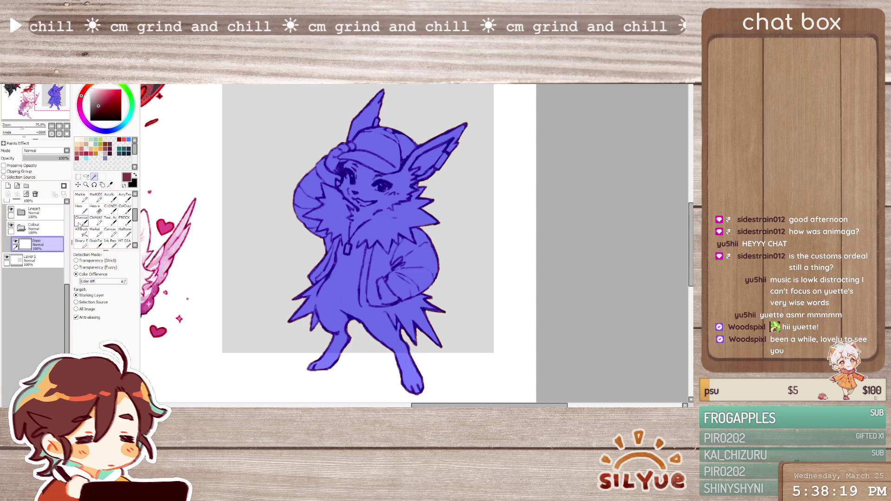
click(81, 219)
scroll(341, 227, up, 1)
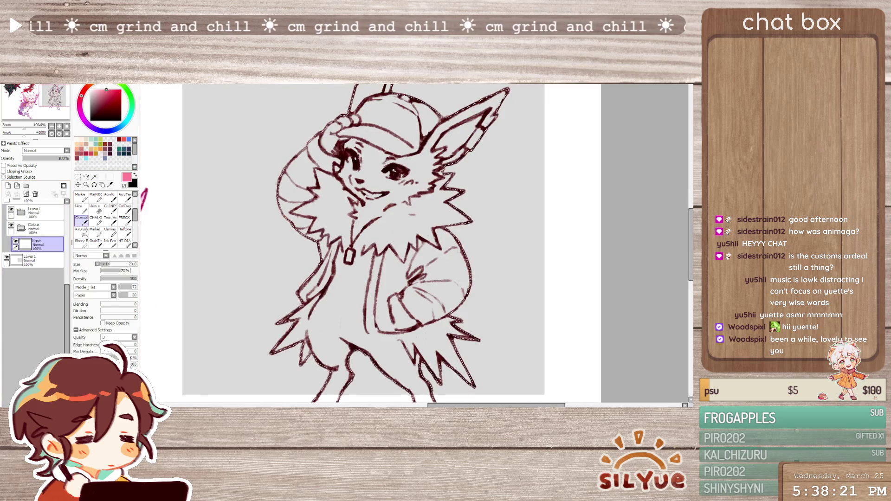
click(372, 194)
key(g)
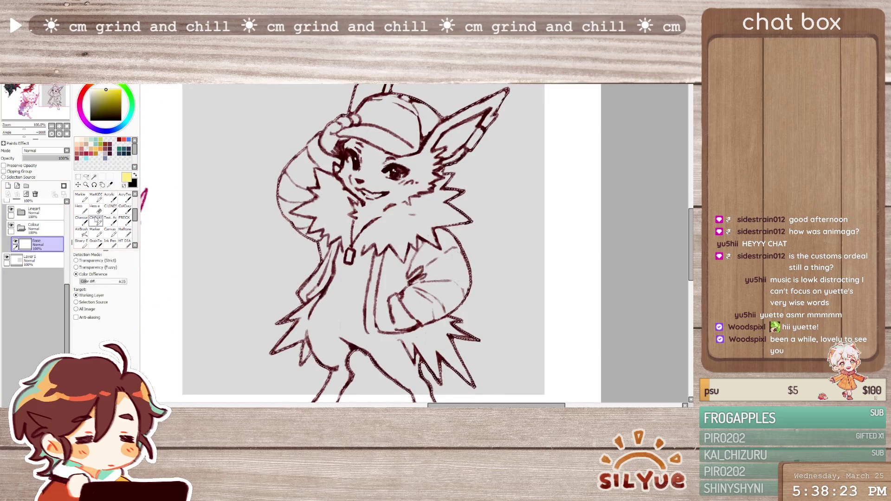
click(371, 195)
scroll(377, 210, down, 3)
Add a new layer above Base with Clipping Group ticked
key(m)
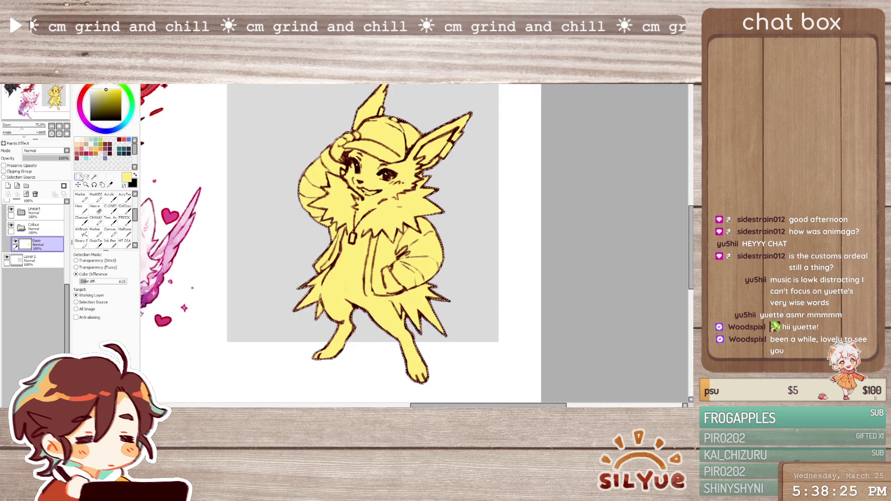
scroll(465, 230, up, 1)
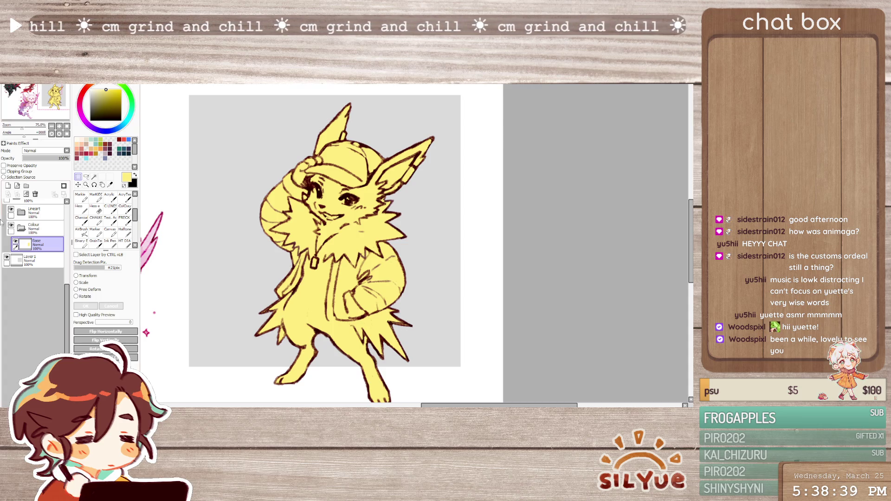
click(8, 185)
click(3, 171)
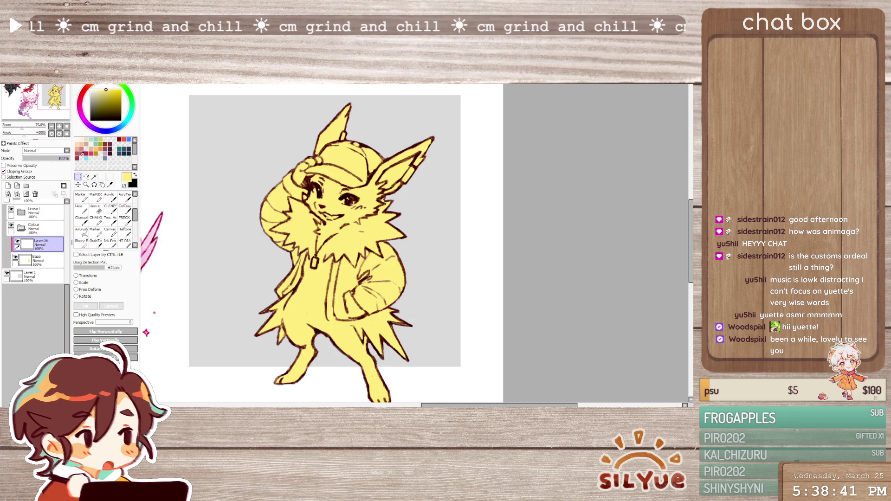
Bucket-fill the fox pale mint on Layer56 and add a new layer above the Lineart folder
click(91, 140)
scroll(90, 226, up, 3)
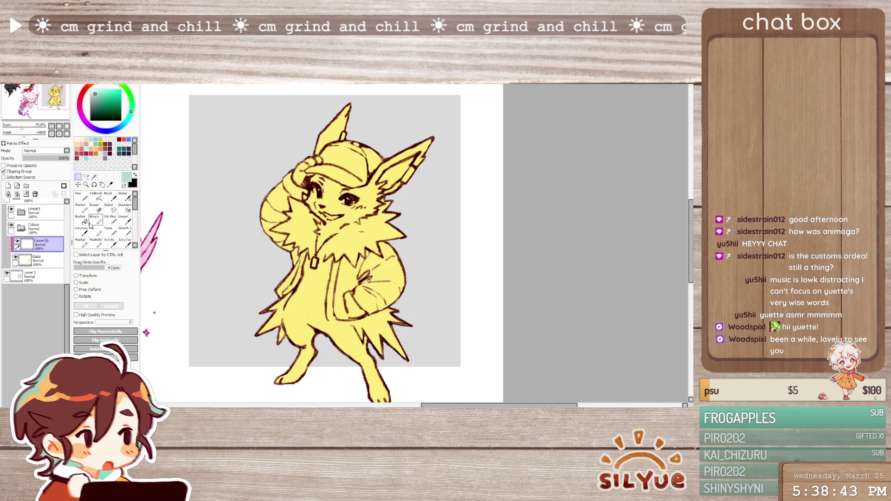
click(81, 219)
click(325, 255)
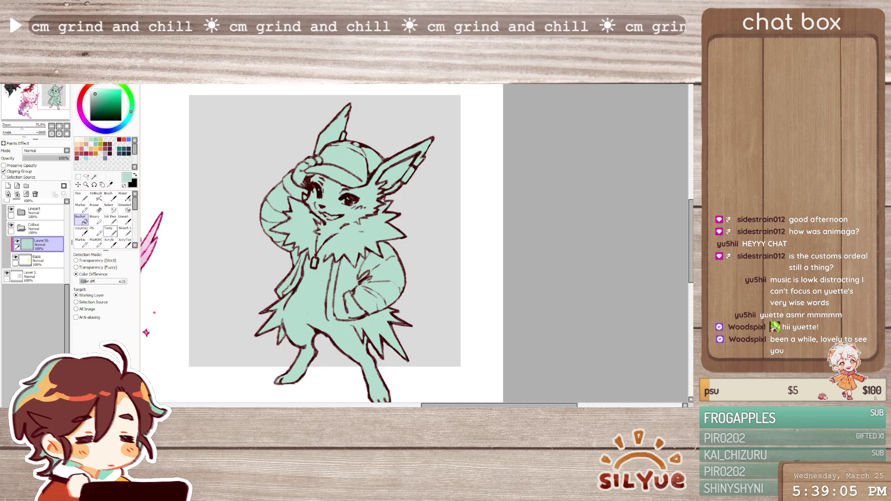
click(47, 219)
click(8, 186)
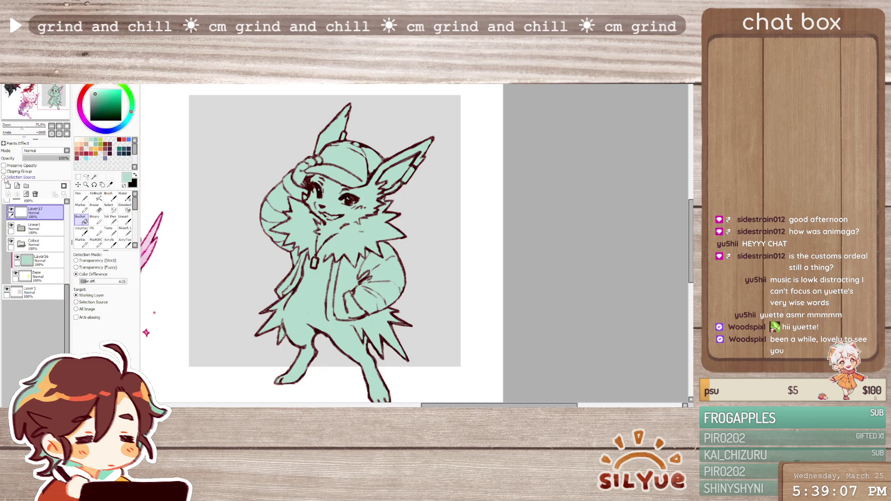
Fill Layer57 dark navy over the lineart and set its blend mode to Luminosity
click(122, 151)
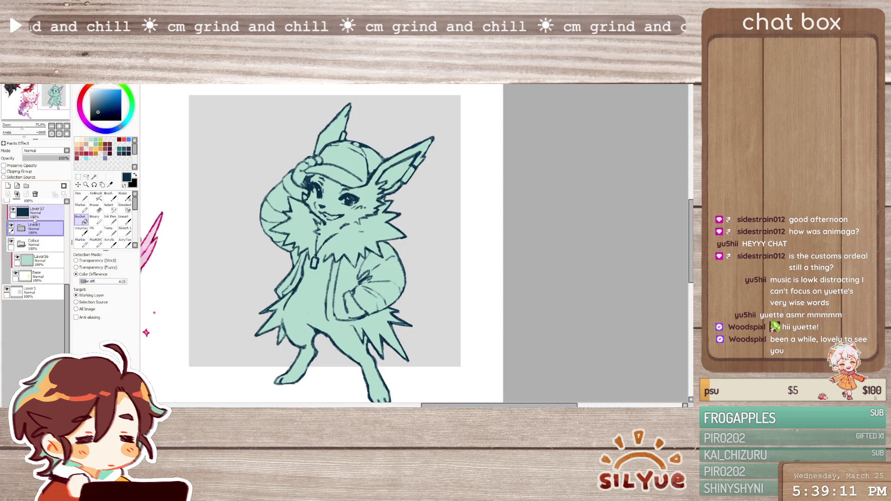
scroll(45, 151, down, 3)
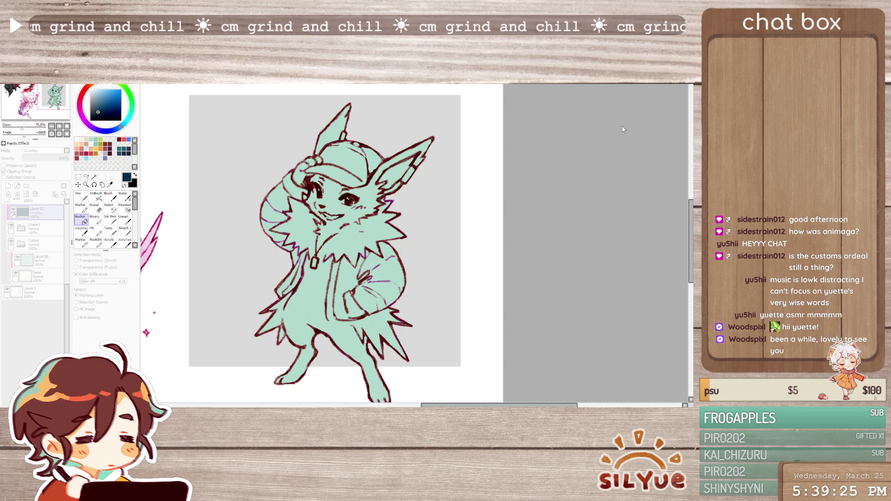
key(ctrl+z)
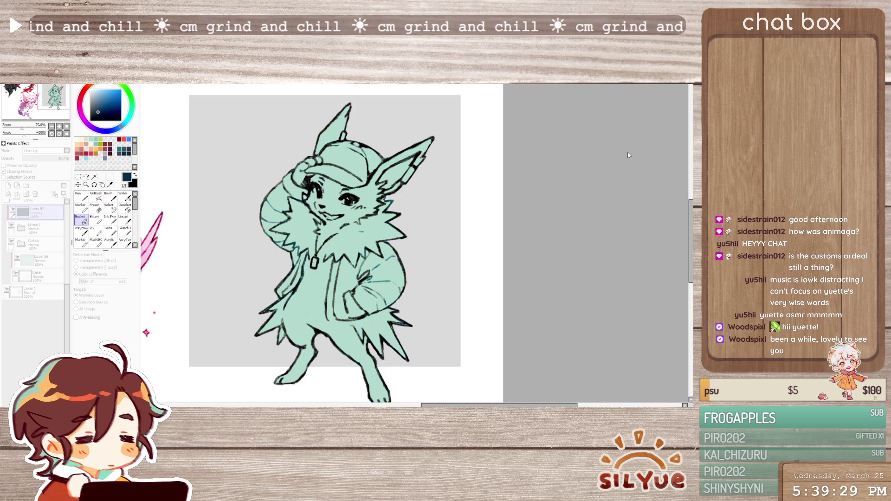
click(472, 157)
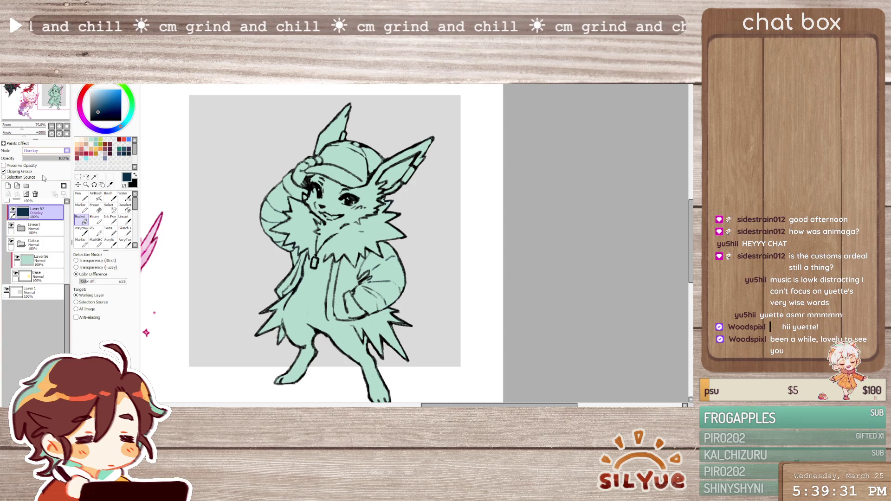
scroll(42, 152, down, 2)
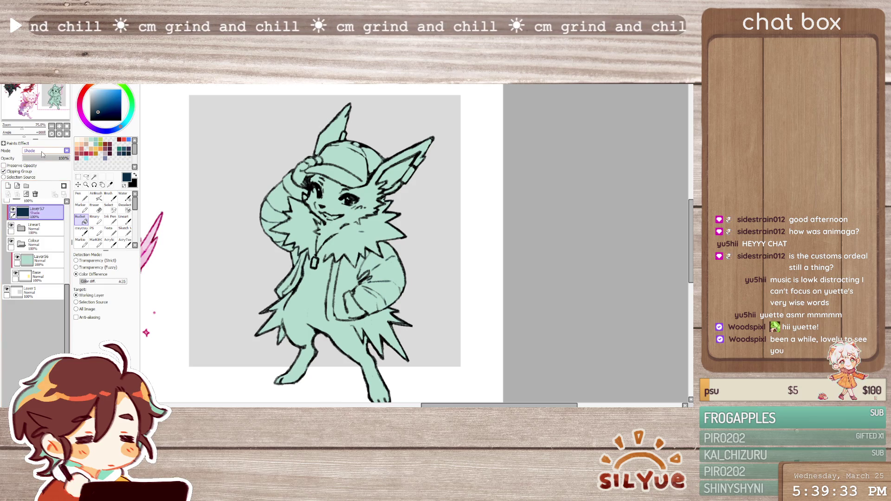
scroll(43, 193, down, 1)
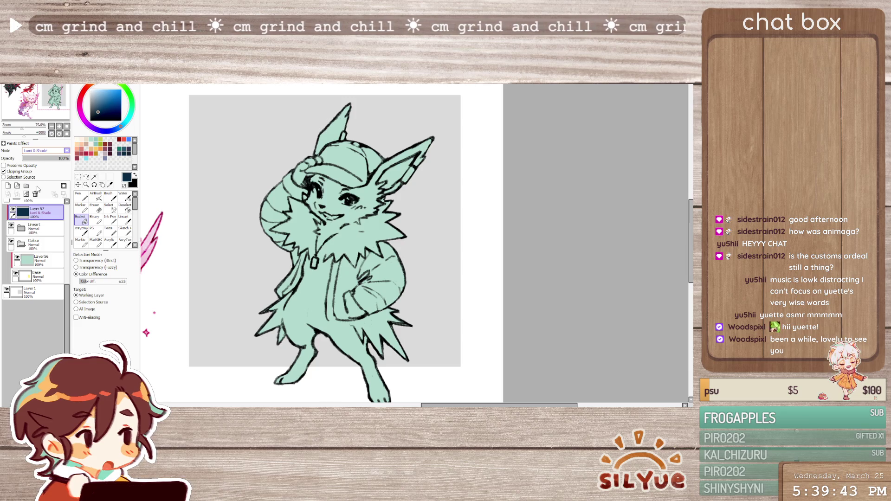
key(Up)
key(Up)
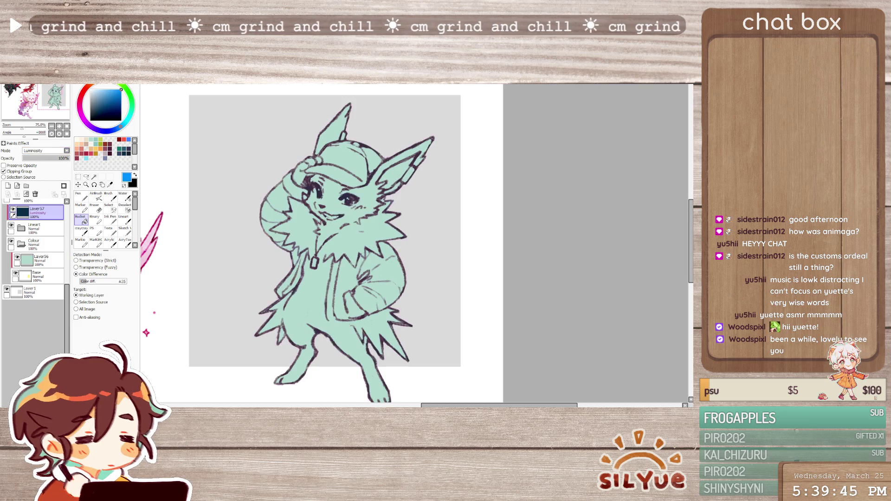
Refill the colour layer bright blue and compare it against the navy lineart with undo/redo
click(322, 236)
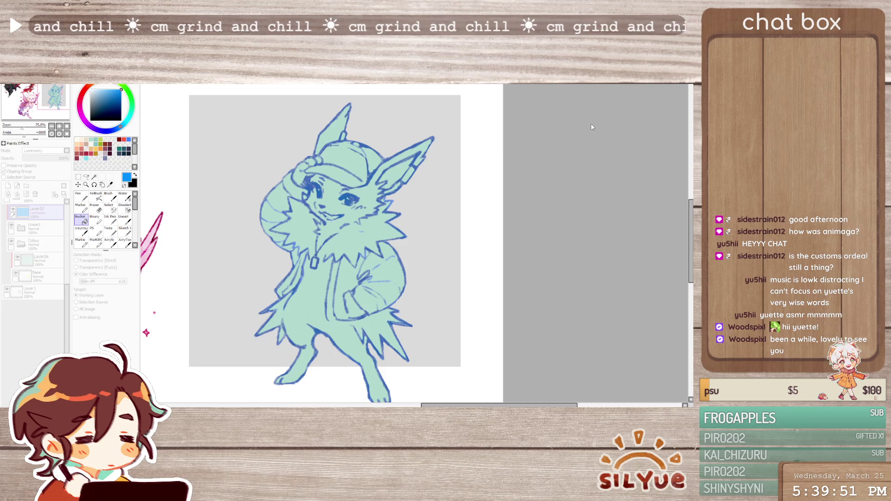
key(ctrl+z)
key(ctrl+y)
key(ctrl+z)
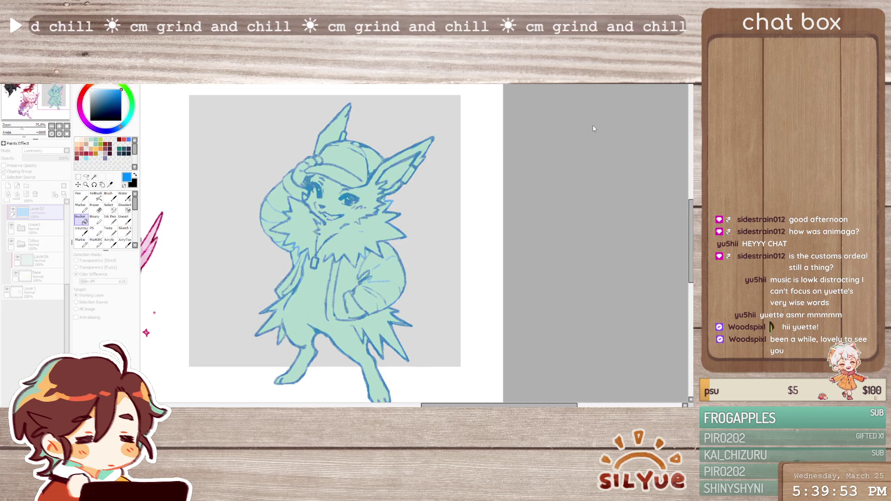
key(ctrl+y)
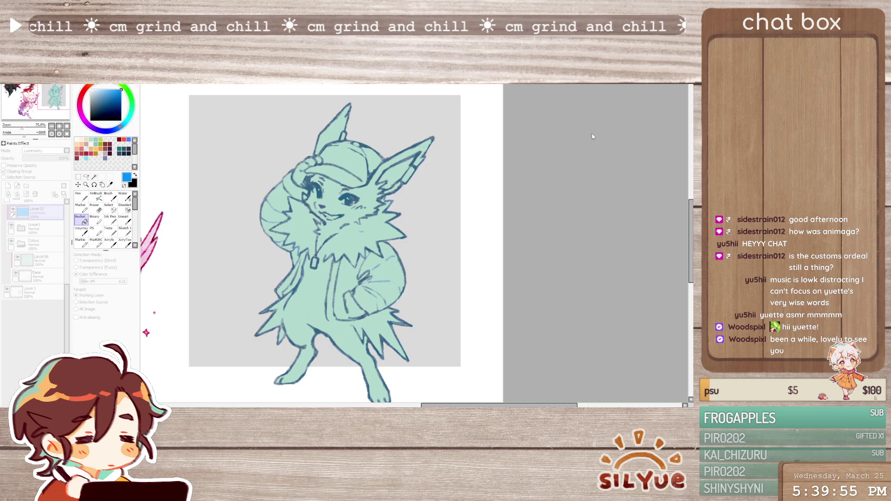
key(ctrl+z)
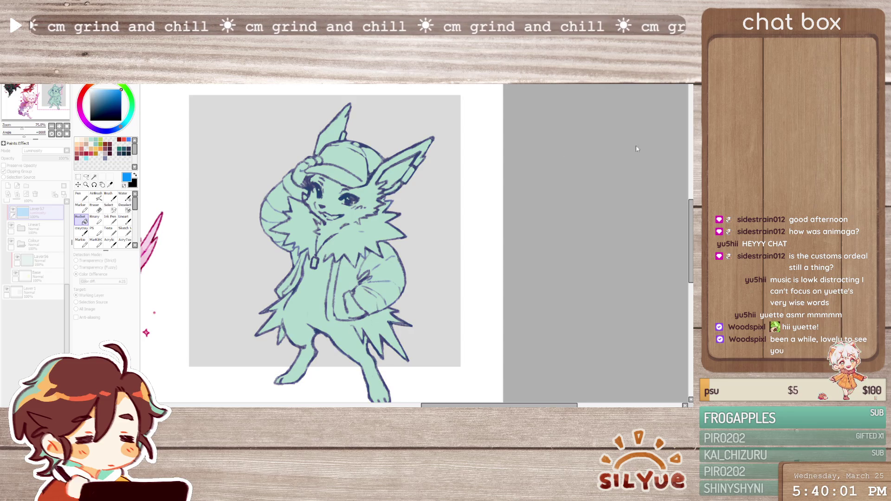
click(40, 228)
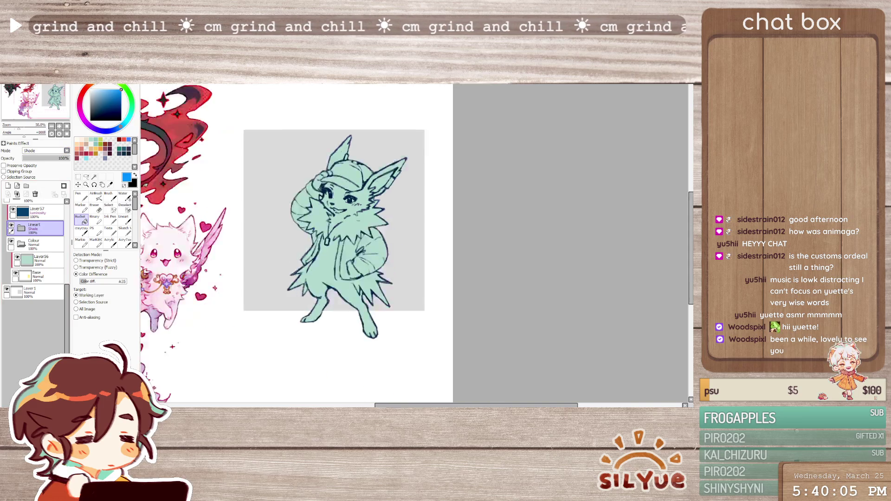
Select the fox's shape from the Base fill and try a yellow fill on a new layer, then undo it
scroll(349, 215, down, 2)
scroll(299, 251, up, 4)
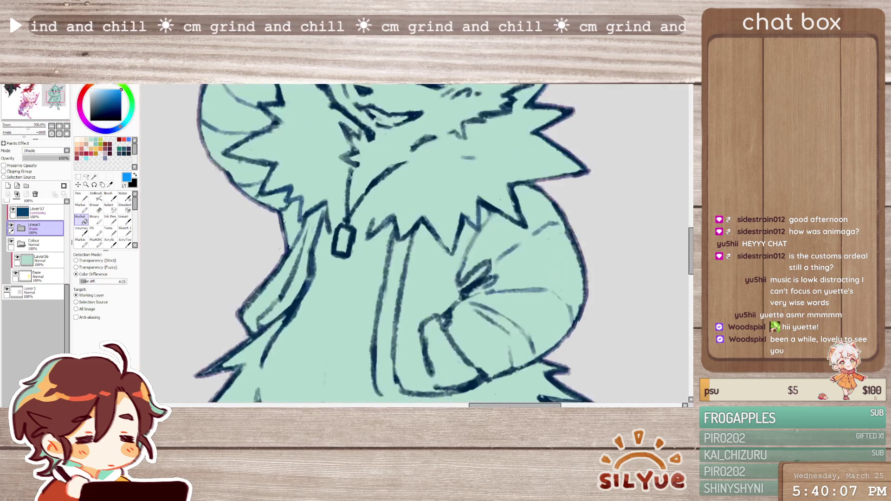
scroll(300, 251, down, 3)
click(25, 278)
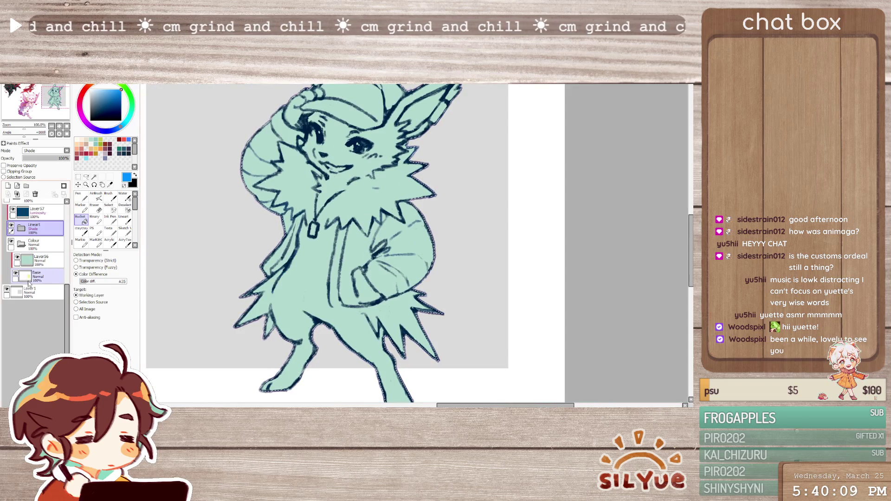
ctrl+click(26, 278)
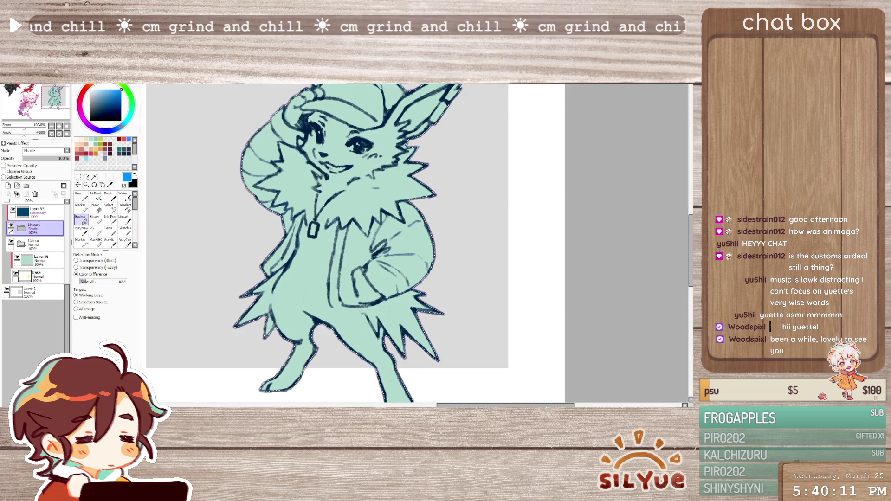
click(38, 277)
click(8, 186)
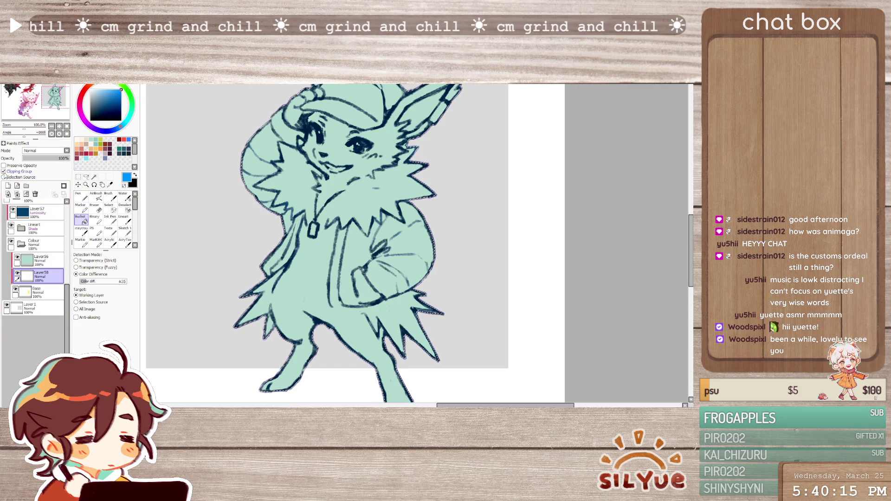
key(ctrl+f)
alt+click(333, 267)
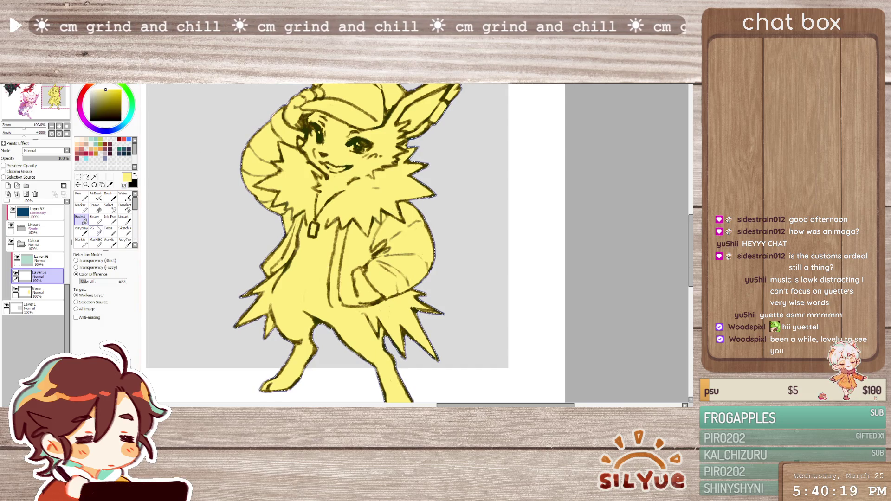
key(ctrl+z)
Move the Base layer up one slot and delete the leftover empty layer below it
scroll(263, 162, up, 2)
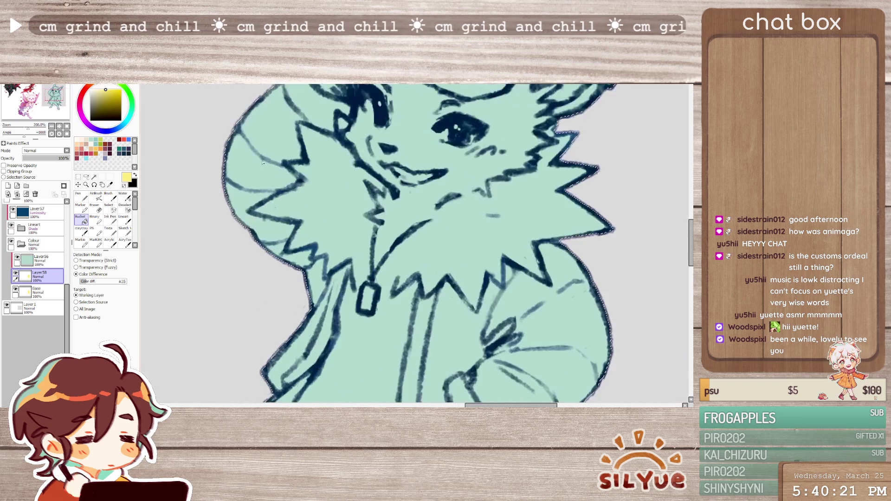
key(ctrl+t)
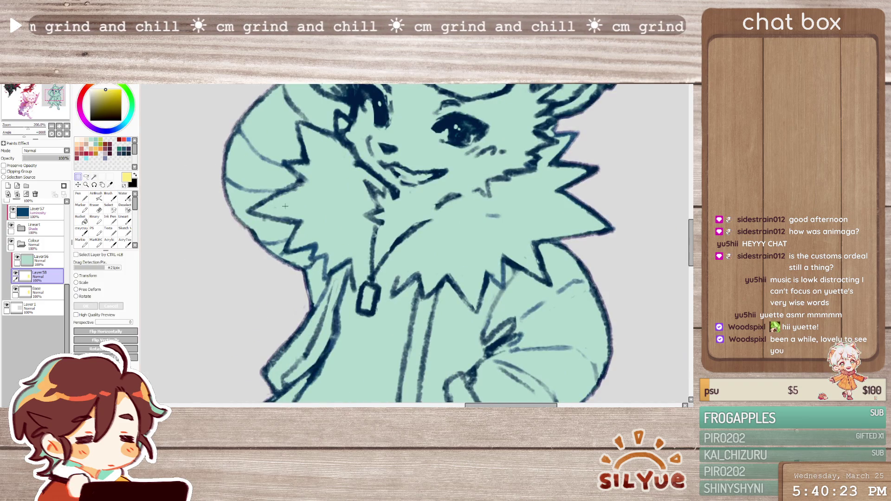
scroll(273, 221, down, 3)
click(37, 292)
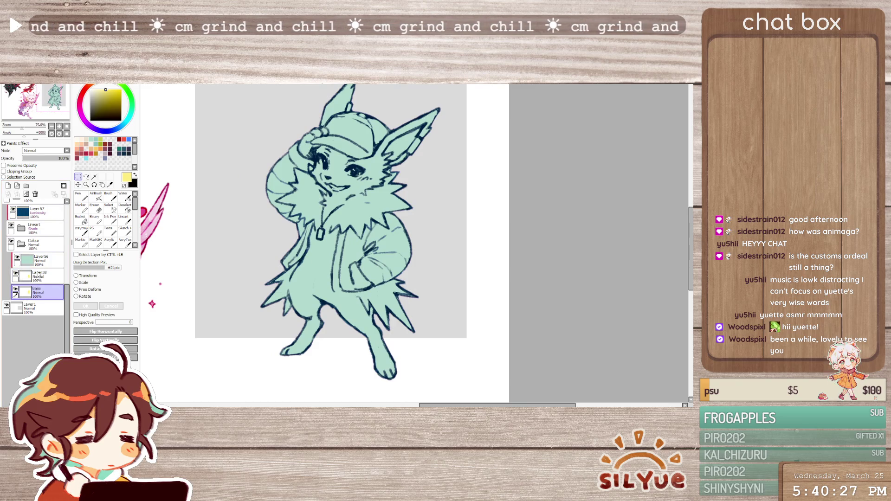
drag(37, 291, 37, 276)
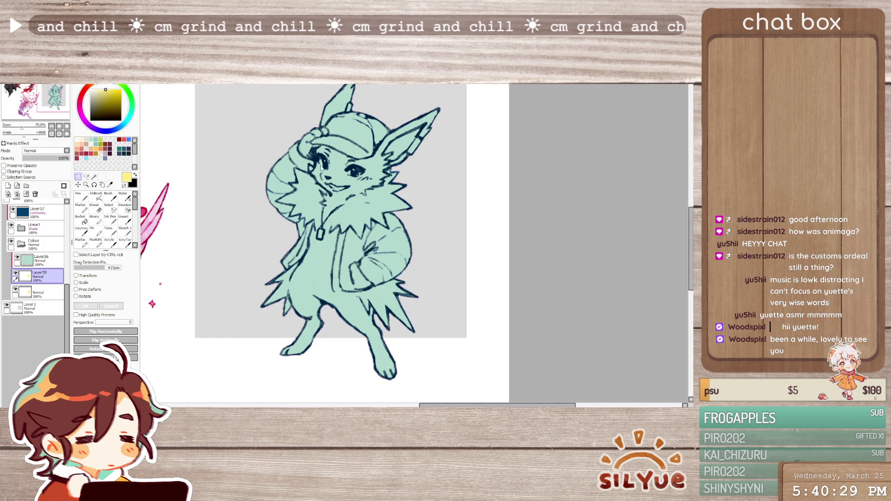
click(38, 293)
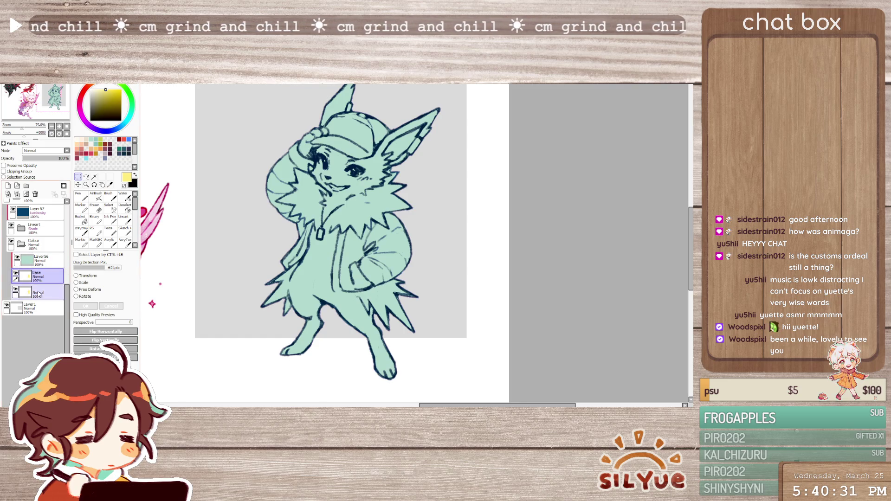
click(35, 194)
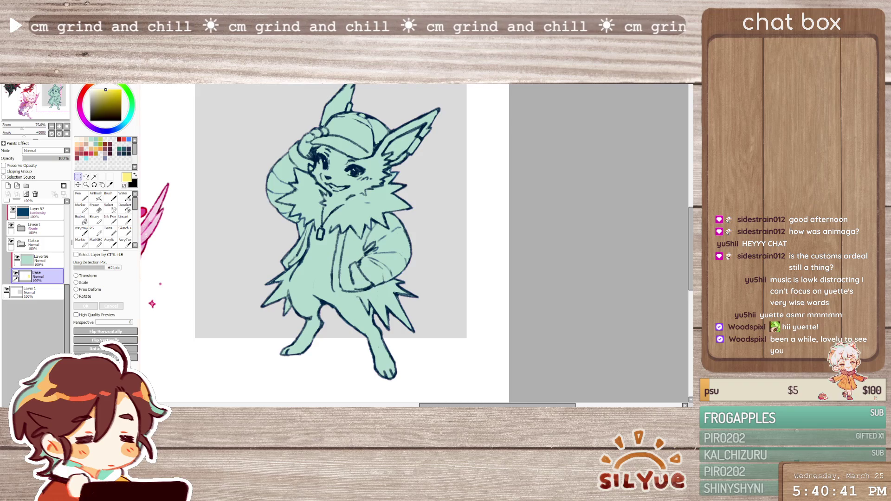
scroll(343, 128, up, 2)
scroll(343, 128, up, 1)
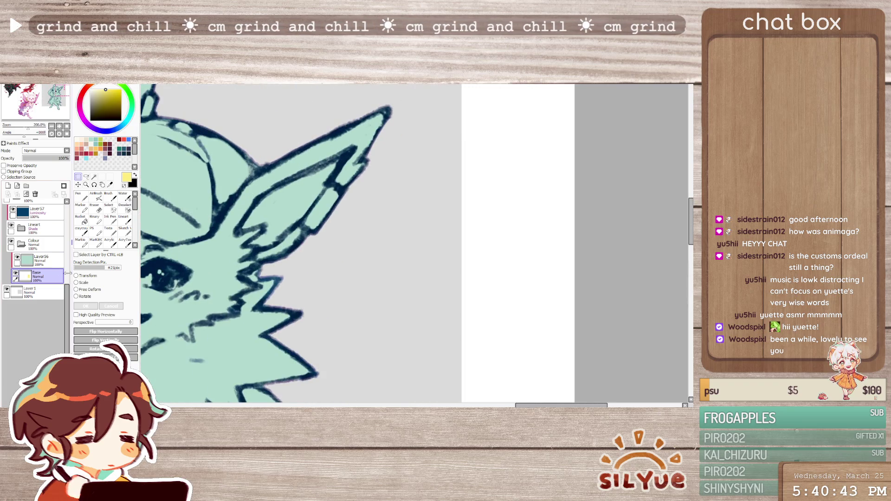
Add a new layer above Layer56 with Clipping Group ticked
click(20, 228)
click(37, 274)
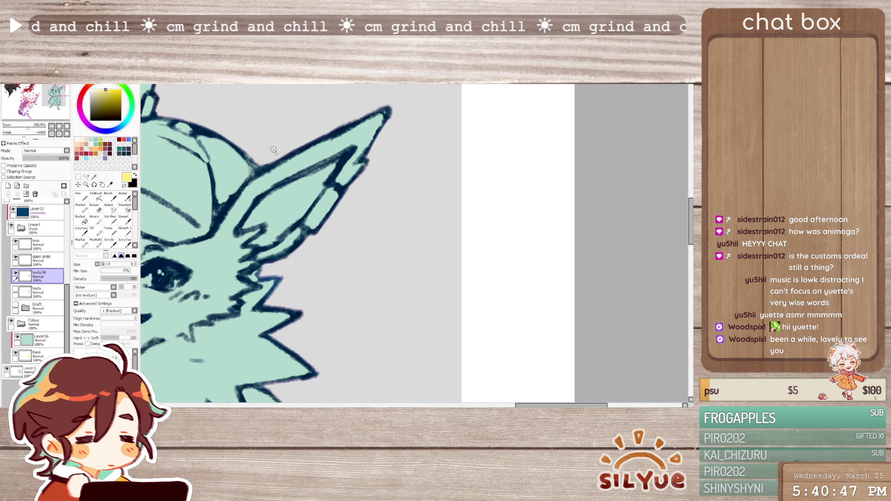
scroll(274, 150, down, 1)
scroll(274, 150, down, 1)
scroll(274, 150, up, 1)
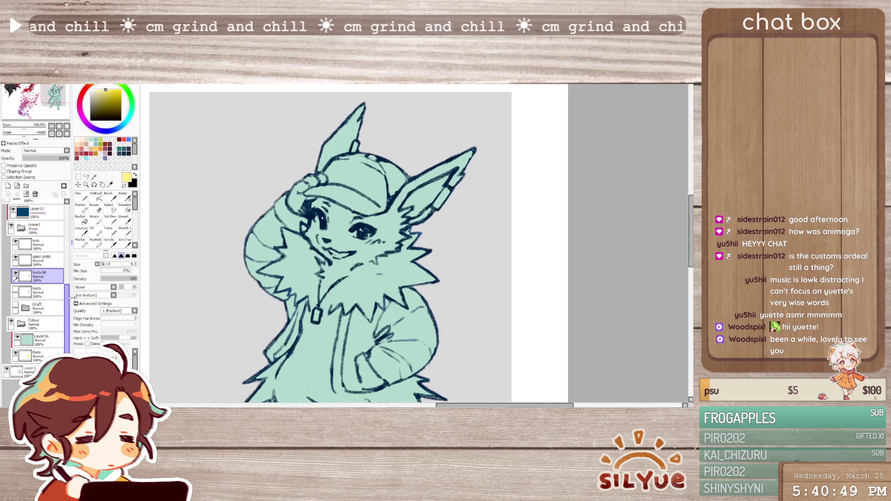
click(47, 345)
click(42, 357)
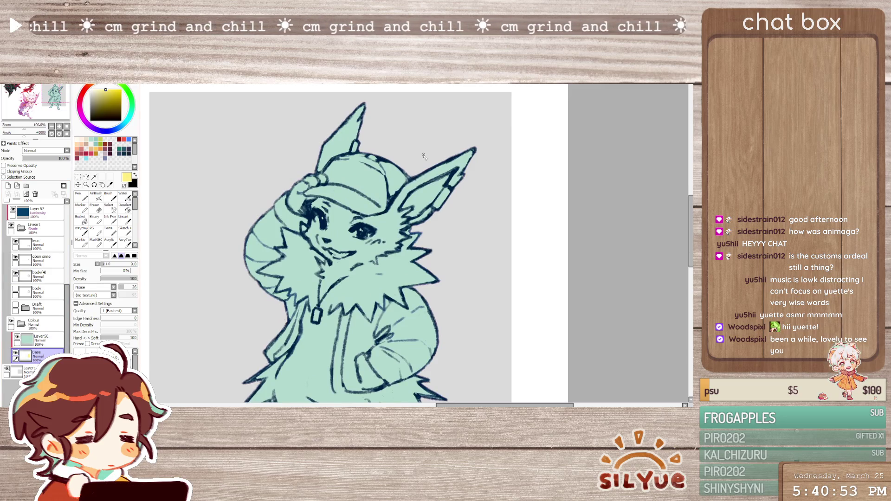
scroll(424, 156, down, 3)
scroll(424, 157, up, 1)
scroll(424, 157, up, 1)
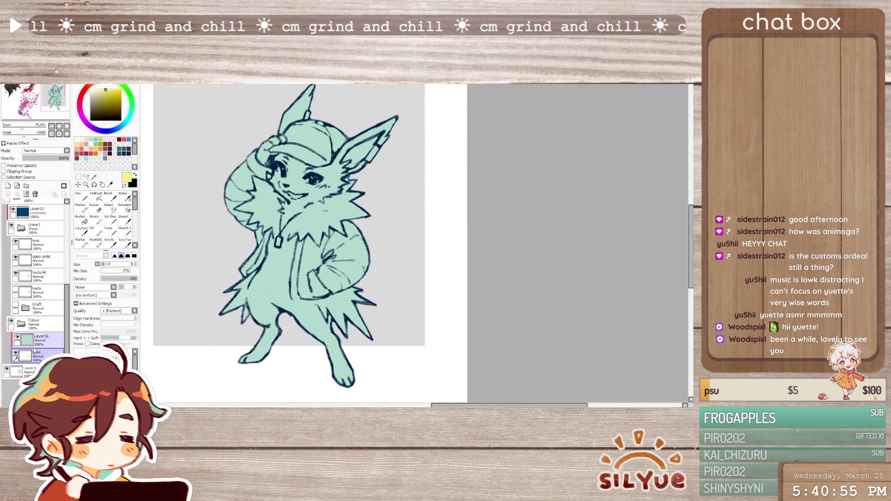
click(8, 186)
click(3, 172)
Magic-wand the inner ear in Transparency mode, using the Lineart group as reference
click(21, 228)
click(94, 176)
click(359, 155)
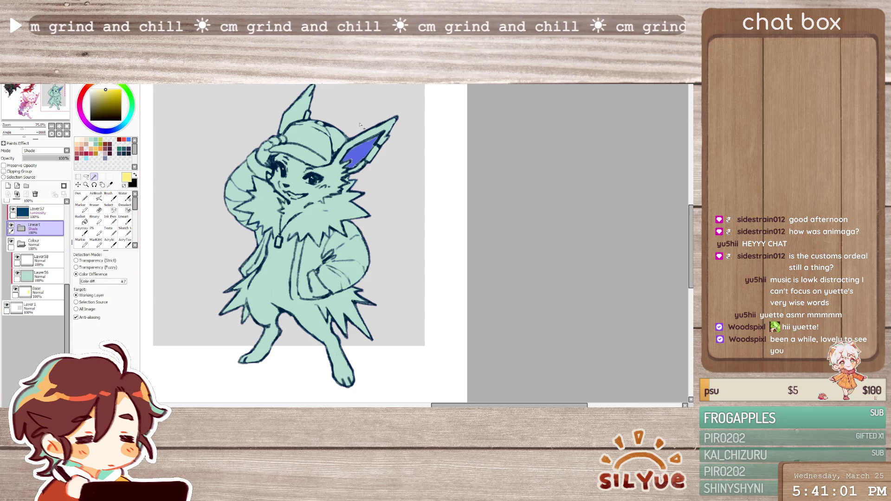
scroll(336, 139, up, 1)
key(ctrl+d)
click(109, 261)
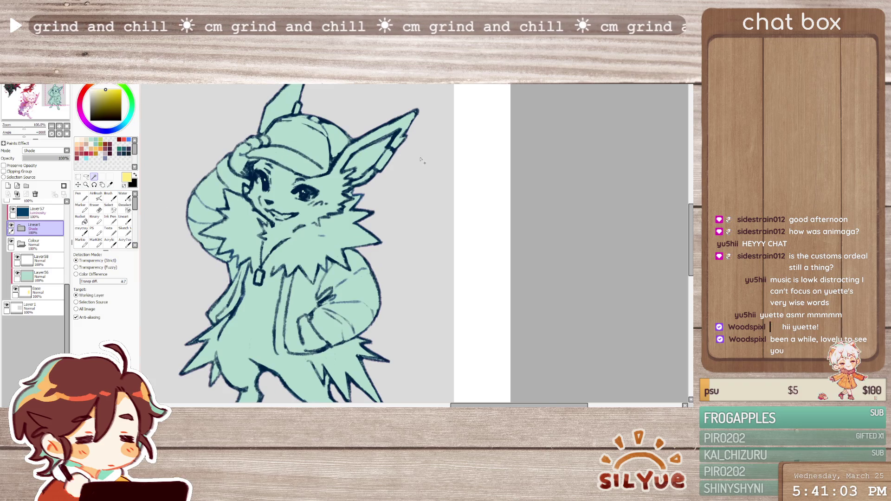
click(365, 158)
scroll(430, 159, down, 1)
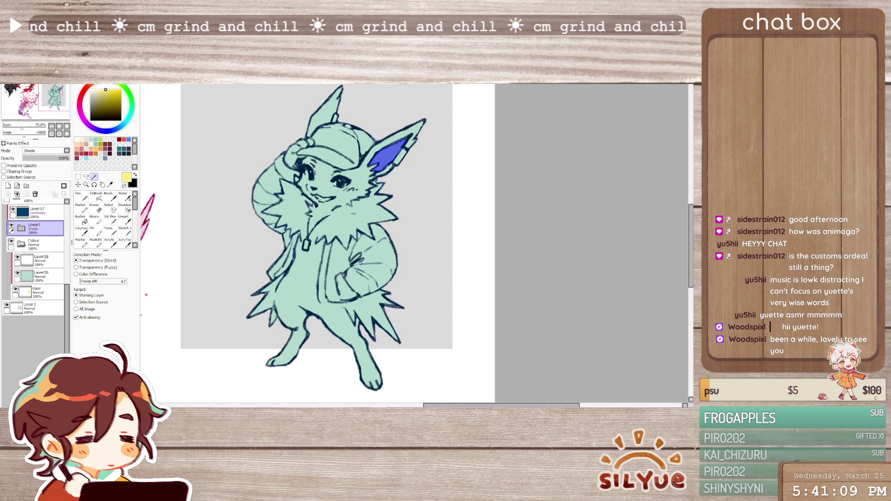
scroll(380, 163, up, 2)
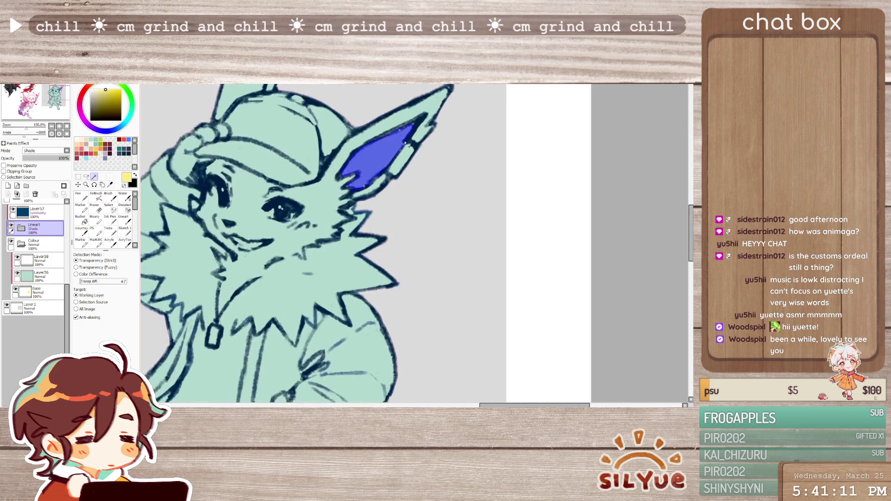
Bucket-fill the selected inner ear dark blue on the clipped Layer58
key(s)
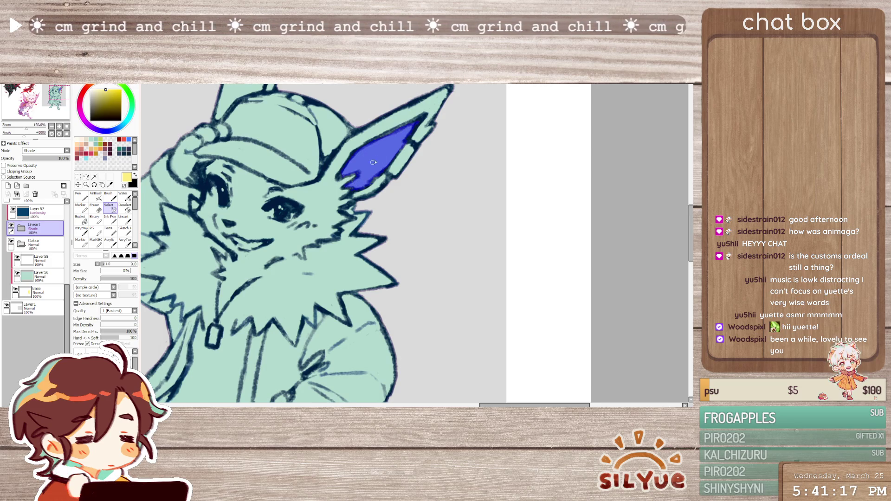
scroll(426, 137, down, 2)
scroll(325, 185, up, 1)
click(40, 260)
click(82, 219)
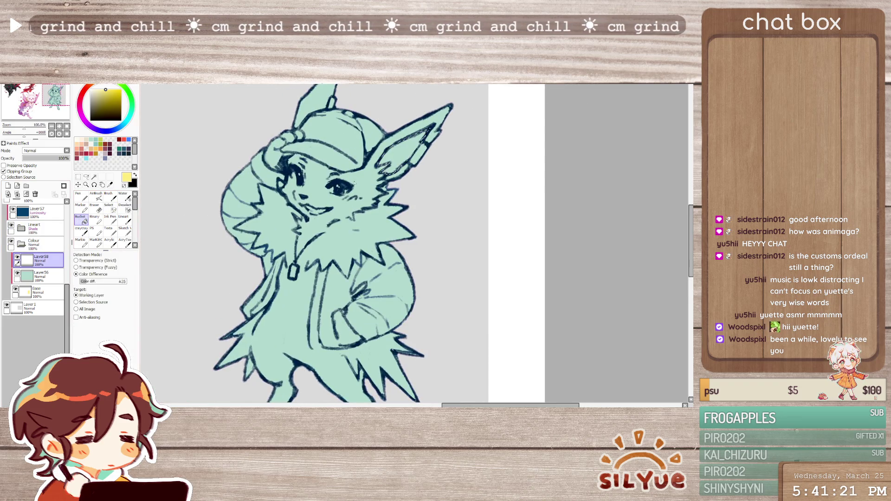
alt+click(401, 157)
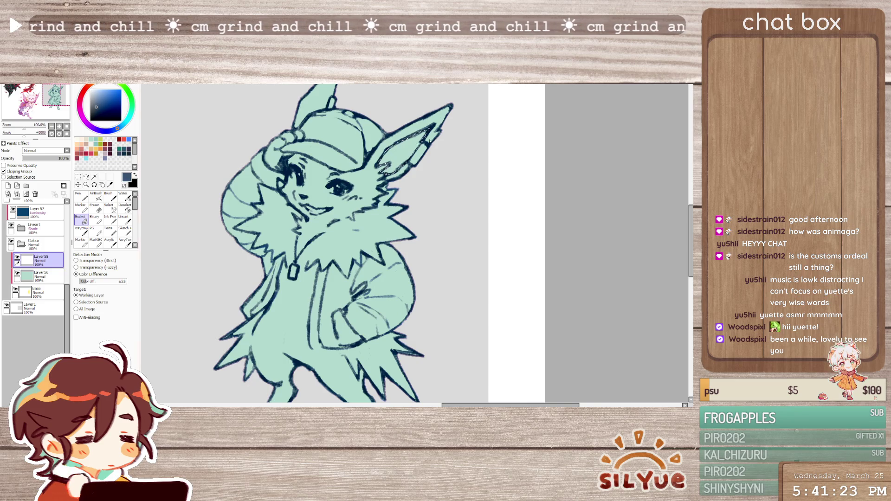
click(401, 157)
Drop the ear selection and add another new layer, Layer59, above Layer58
key(m)
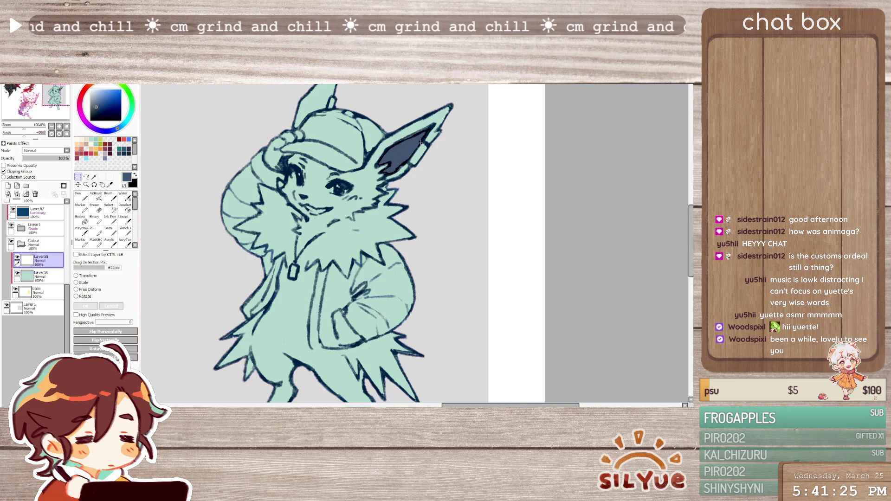
scroll(408, 153, down, 1)
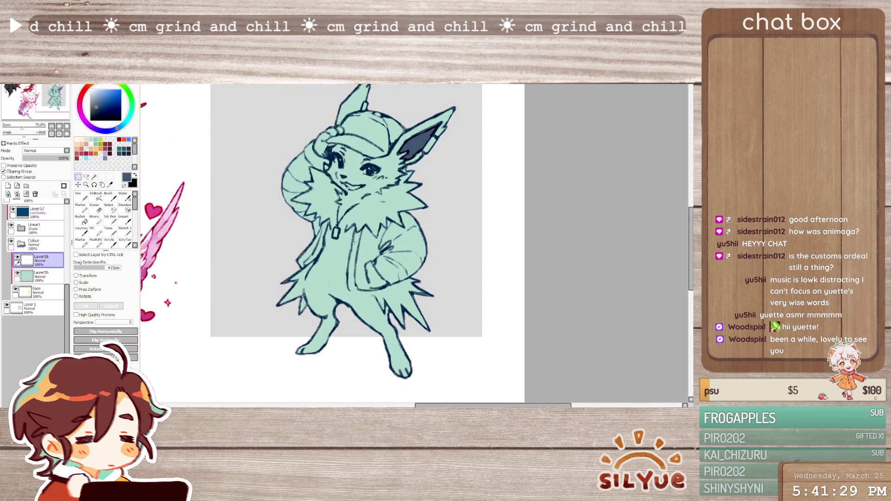
scroll(355, 238, up, 1)
click(14, 215)
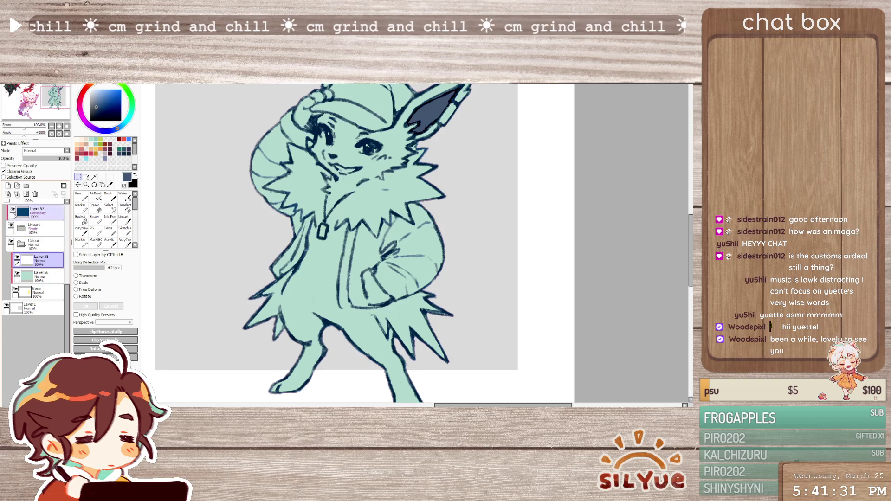
click(8, 186)
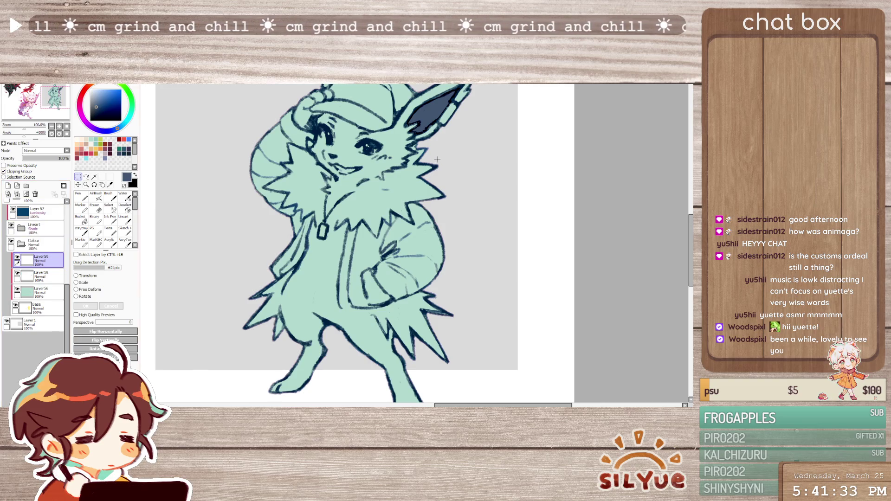
On body(4), draw maroon crayon lines along the coat's bottom and left edges
click(21, 230)
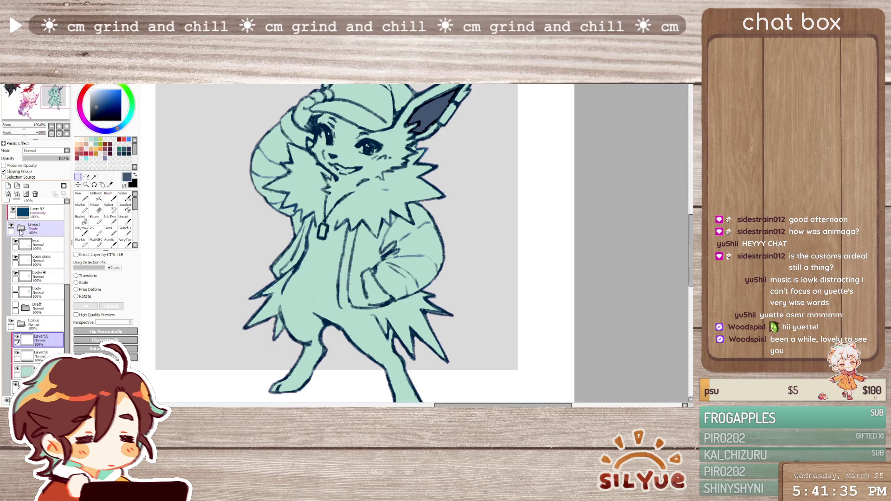
ctrl+click(356, 312)
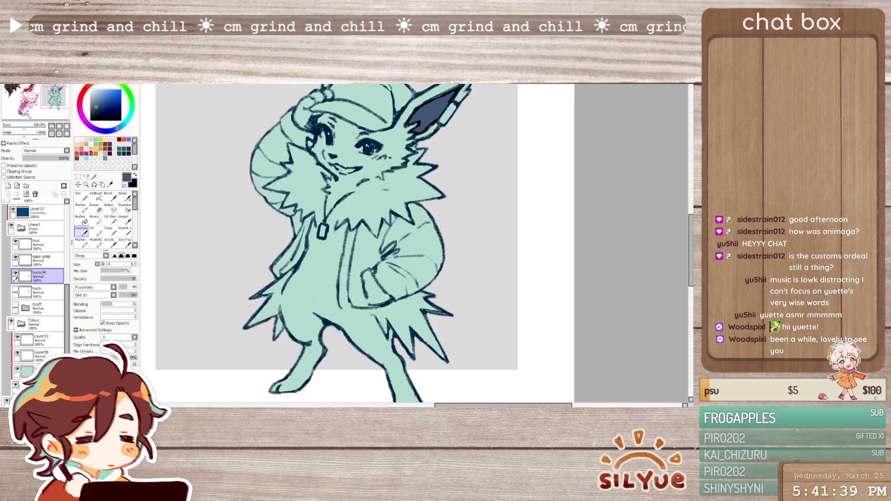
click(112, 142)
drag(342, 310, 369, 310)
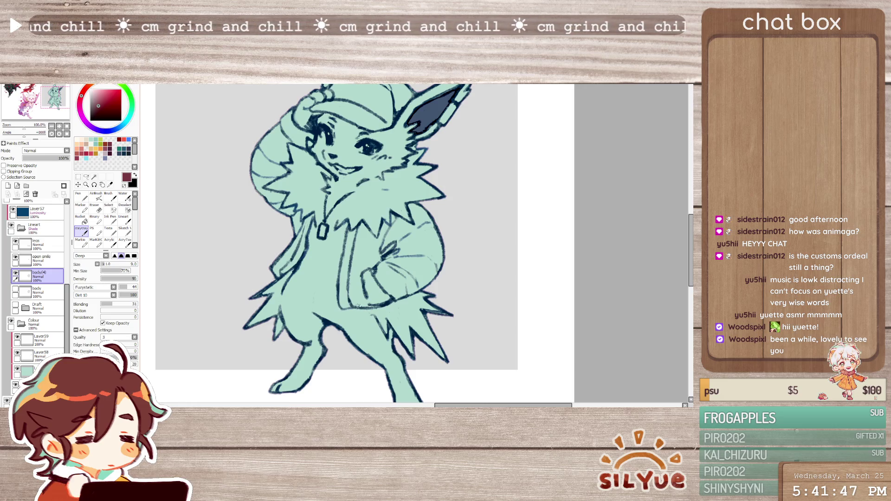
key(e)
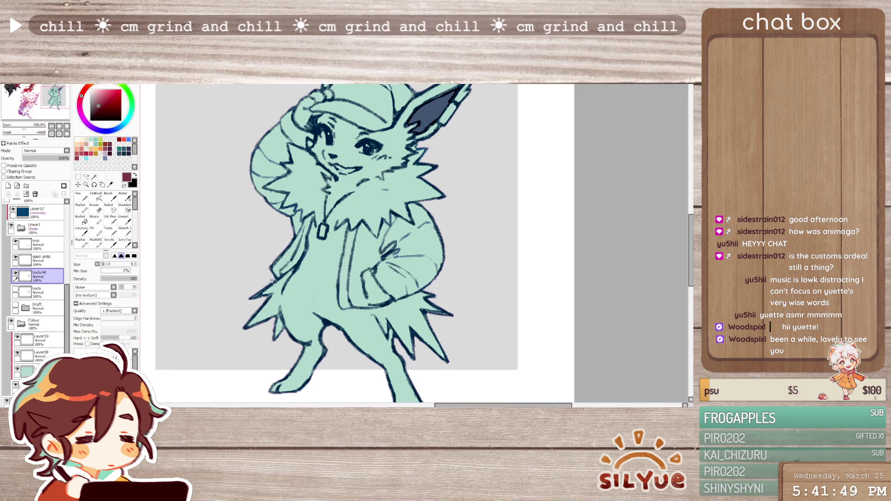
key(e)
drag(277, 280, 251, 297)
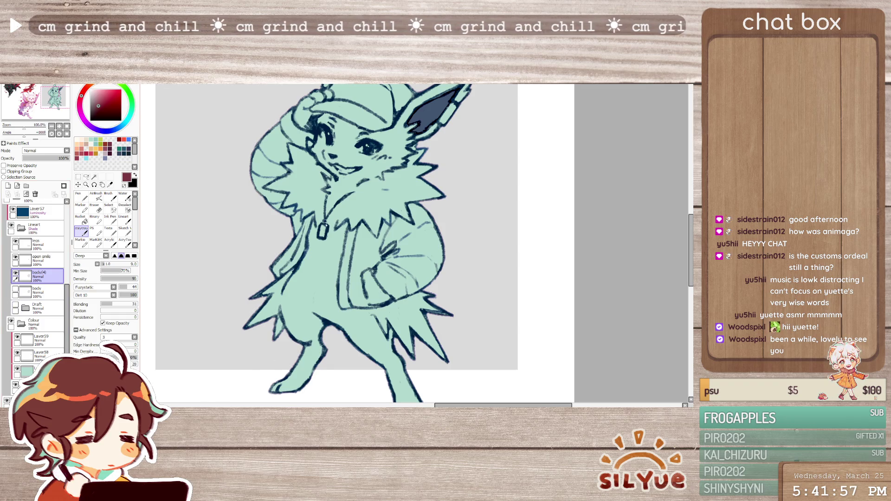
On Layer59, start a Magic Wand selection with the line-art group as reference
click(21, 227)
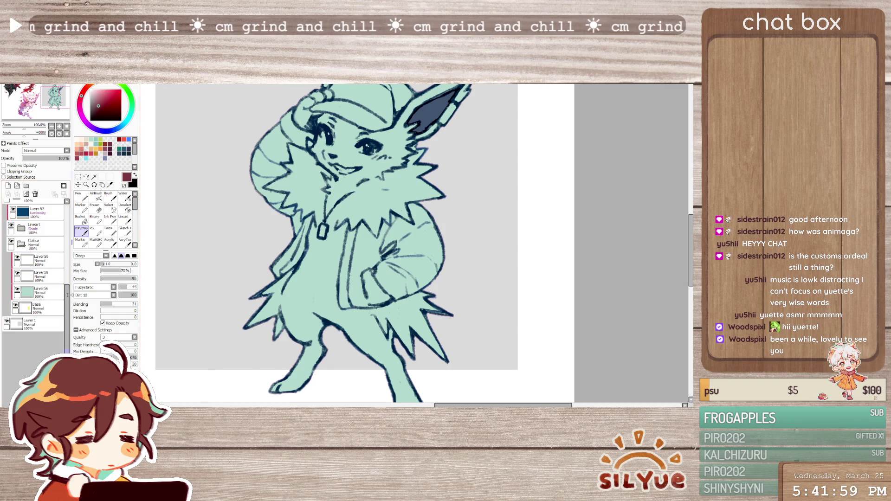
click(42, 259)
click(95, 177)
click(296, 302)
click(35, 228)
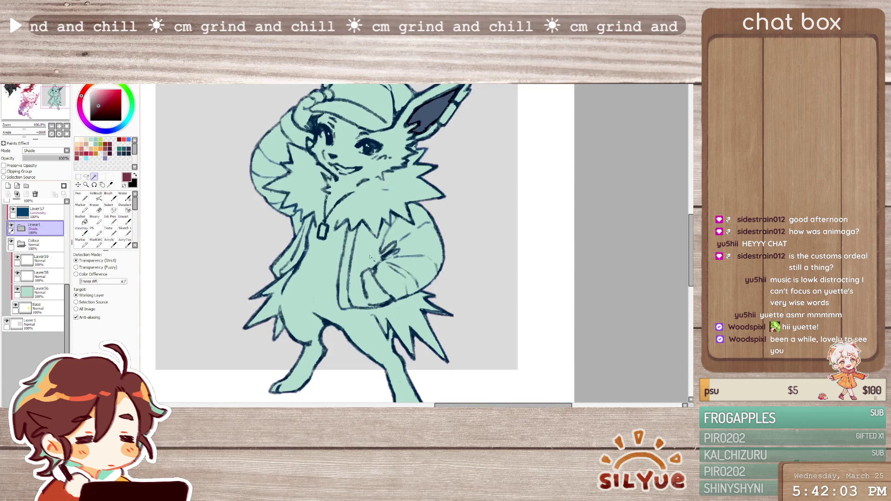
Select the sleeve plus the striped sections behind the head, beside the neck and near the hat
click(430, 245)
click(271, 162)
click(268, 190)
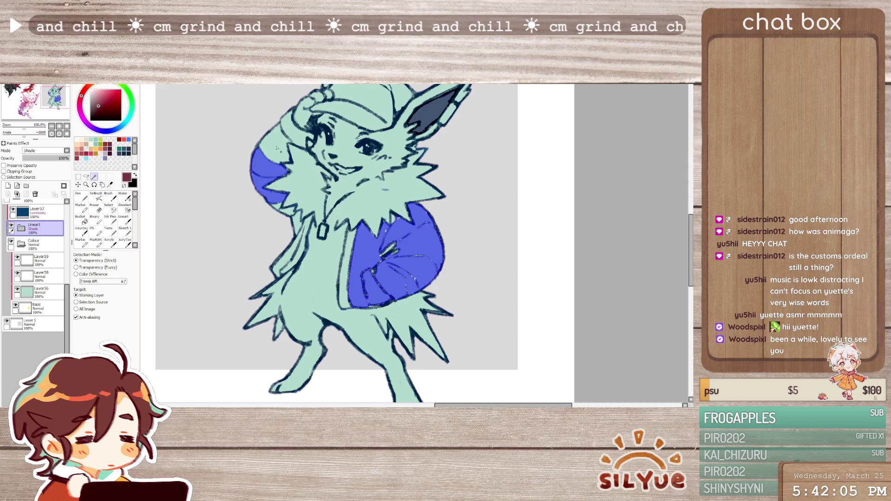
click(271, 139)
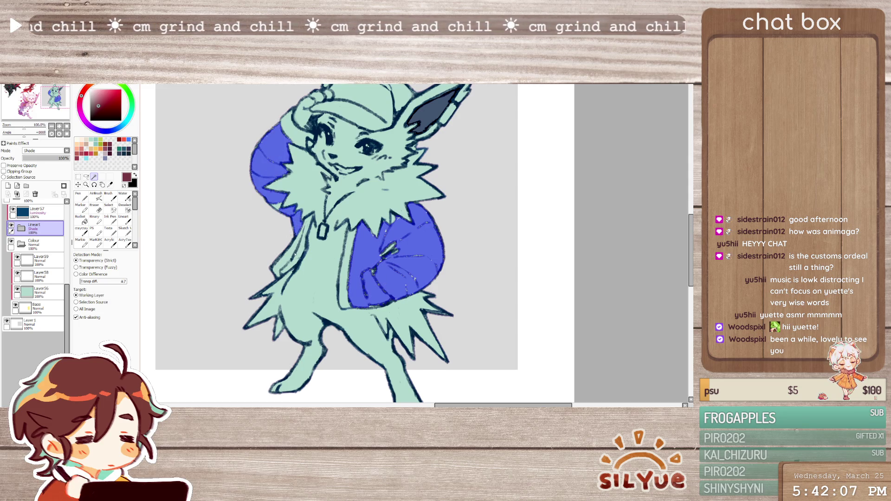
click(304, 228)
click(299, 130)
With the Selection Pen at size 20, mask the gap near the hat and the hood's left and lower edges
click(109, 208)
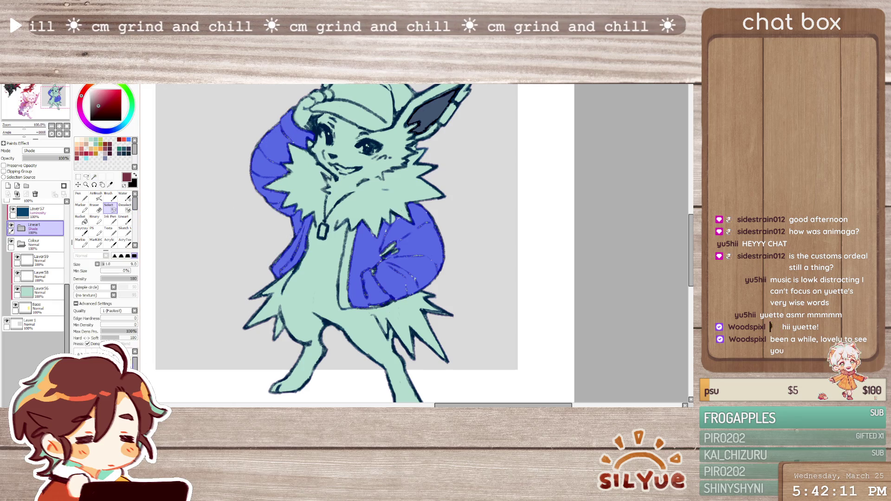
drag(276, 130, 286, 138)
key(bracketright)
key(bracketright)
key(bracketright)
key(bracketleft)
key(bracketleft)
key(bracketleft)
drag(272, 135, 279, 173)
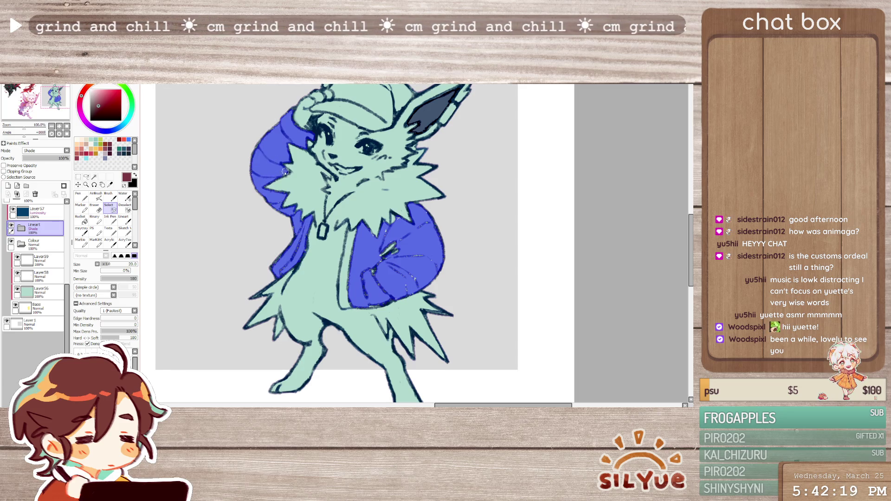
mouse_move(268, 195)
mouse_down()
mouse_move(294, 219)
mouse_move(298, 238)
mouse_move(312, 217)
mouse_up()
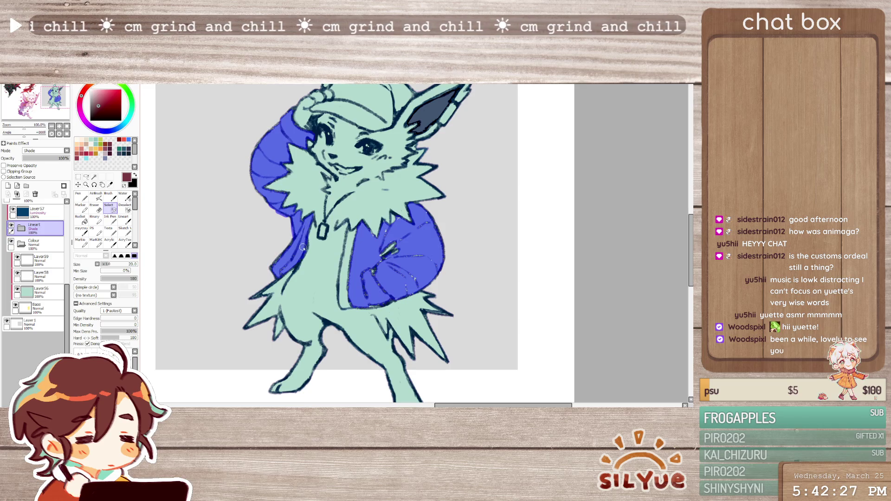
drag(300, 248, 269, 273)
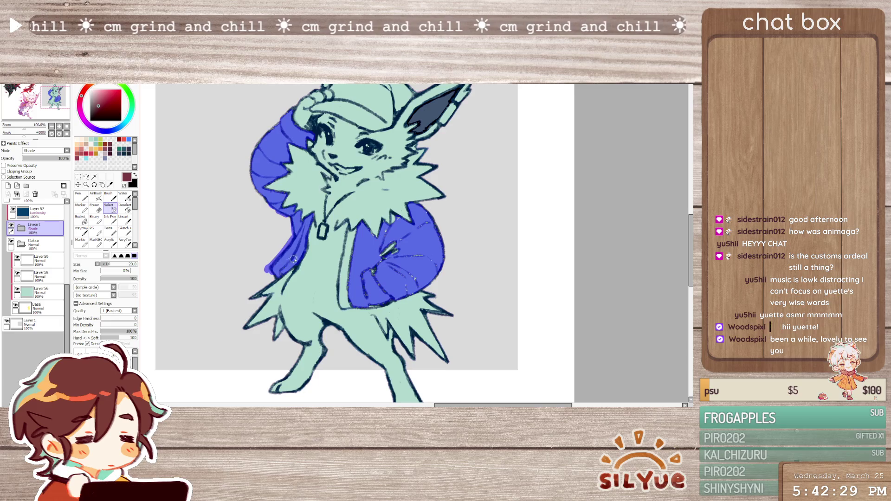
drag(259, 160, 267, 200)
drag(251, 167, 298, 100)
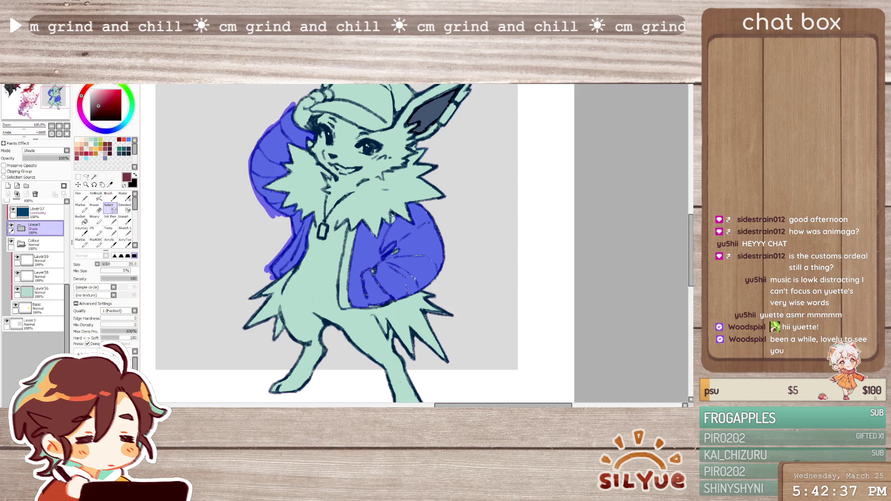
Mask the hood's right edge, the sleeve's right edge and the cap, redoing the uneven cap stroke
drag(422, 215, 438, 232)
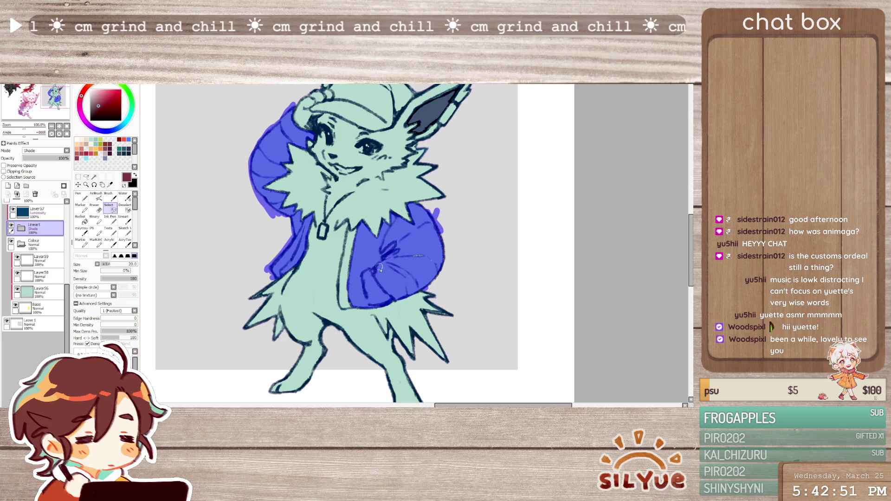
drag(432, 269, 440, 218)
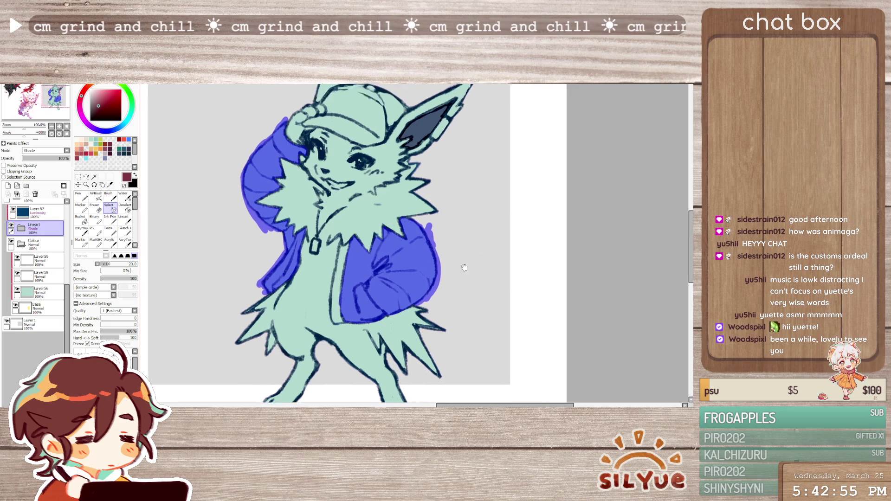
scroll(419, 208, up, 3)
drag(374, 138, 385, 182)
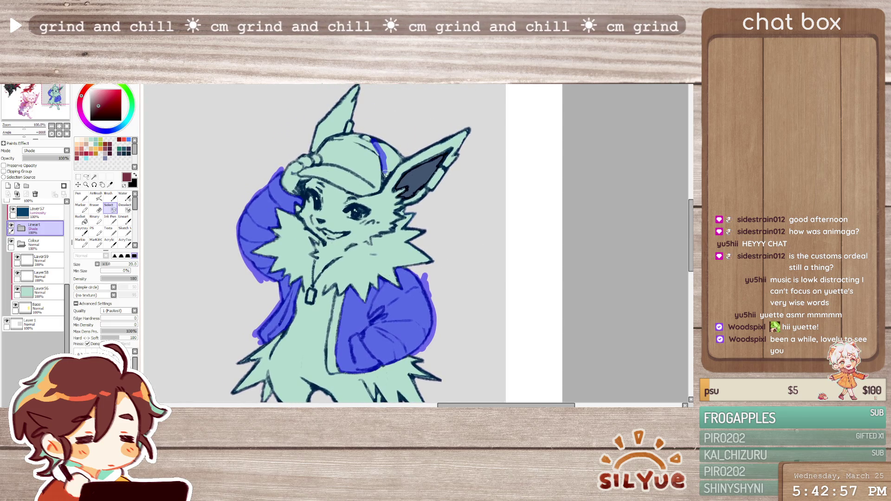
mouse_move(385, 181)
mouse_down()
mouse_move(414, 139)
mouse_move(387, 155)
mouse_move(345, 138)
mouse_move(397, 137)
mouse_move(392, 160)
mouse_move(404, 144)
mouse_up()
key(ctrl+z)
mouse_move(328, 143)
mouse_down()
mouse_move(348, 138)
mouse_move(386, 157)
mouse_up()
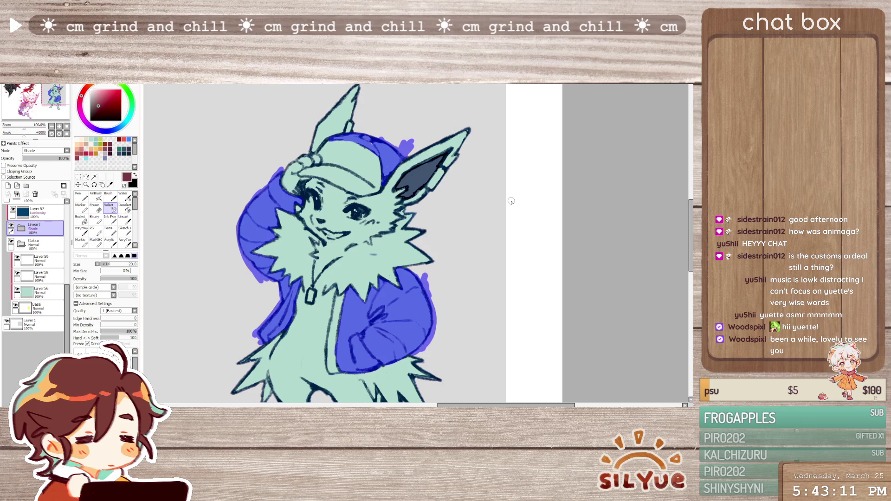
mouse_move(370, 149)
mouse_down()
mouse_move(332, 139)
mouse_move(367, 141)
mouse_up()
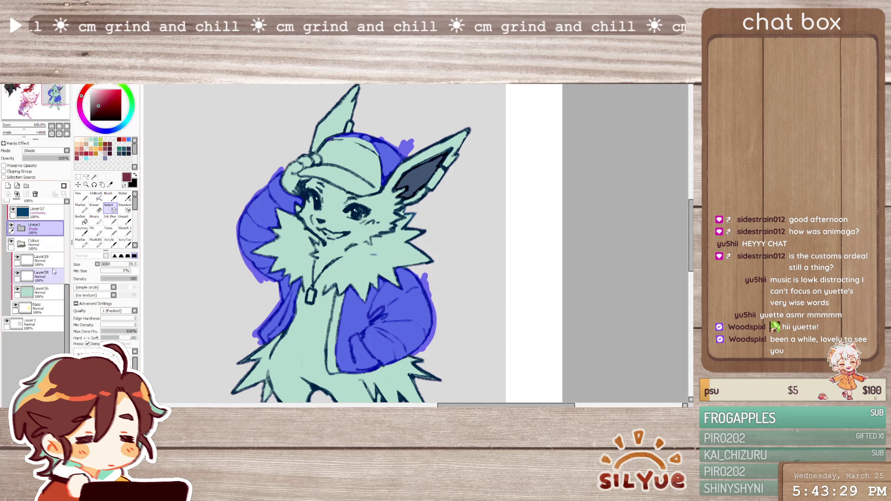
On Layer59, bucket-fill the hood back, jacket sleeve and cap crown dark red, then deselect
click(40, 260)
click(84, 223)
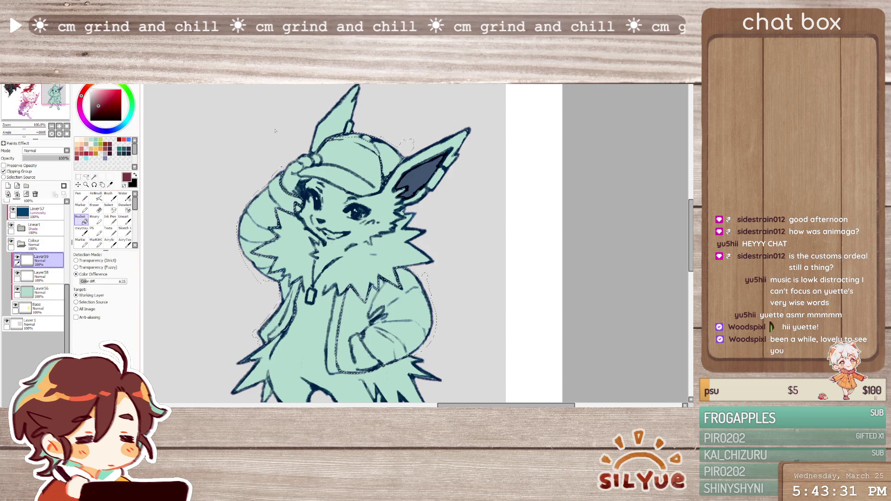
click(257, 232)
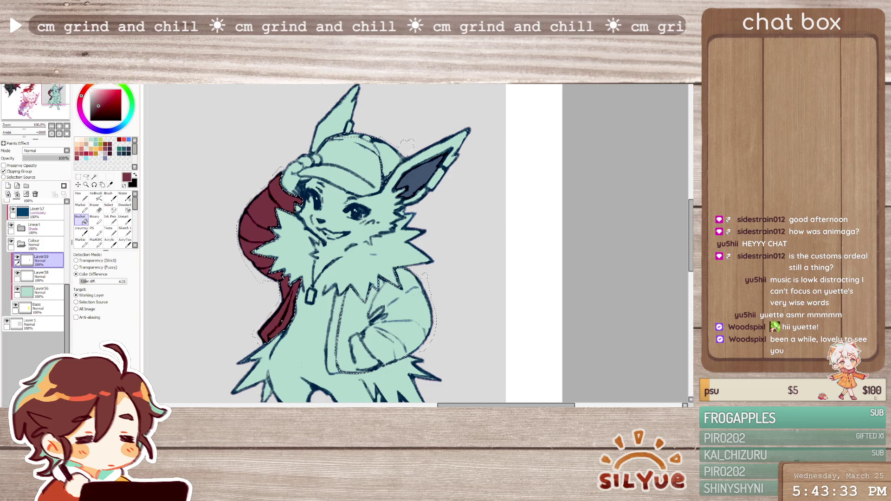
click(386, 320)
click(391, 157)
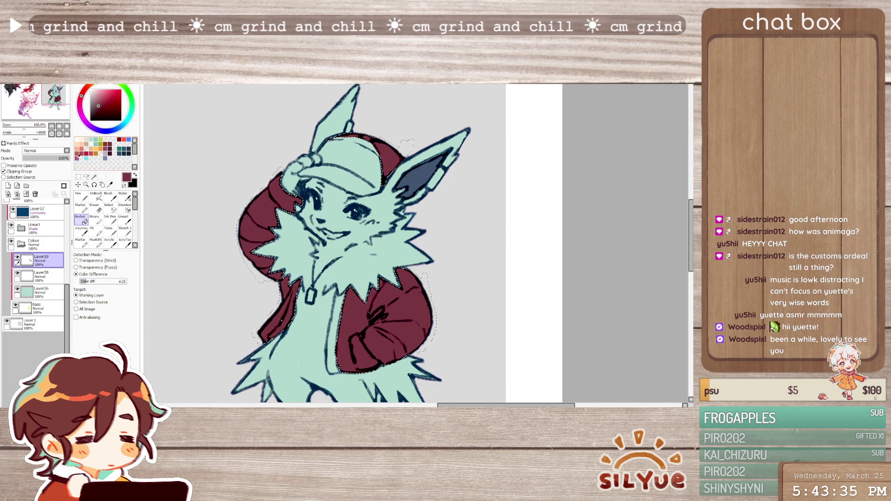
key(m)
drag(183, 144, 210, 143)
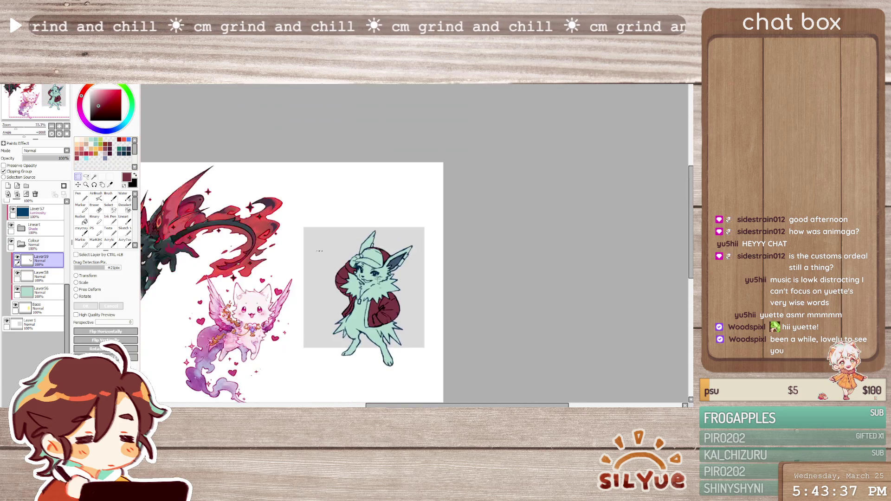
Shift the fill's hue and saturation from red to a dark blue-grey
scroll(392, 329, down, 1)
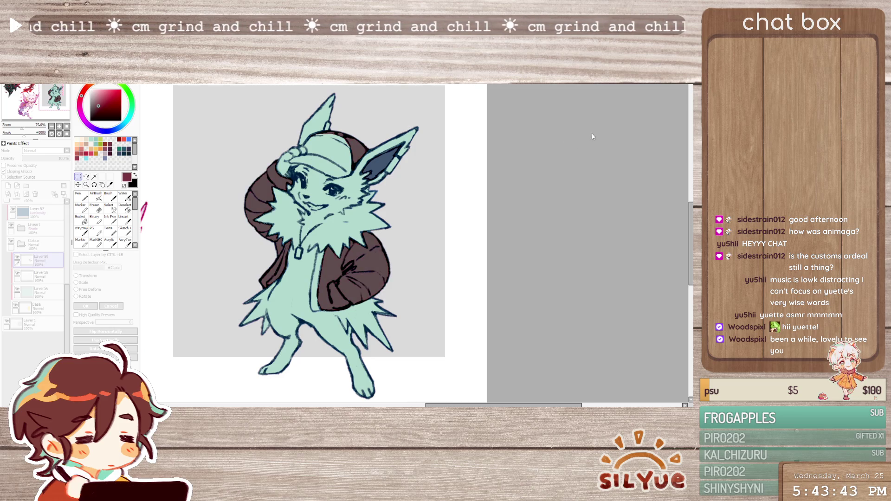
drag(611, 128, 638, 127)
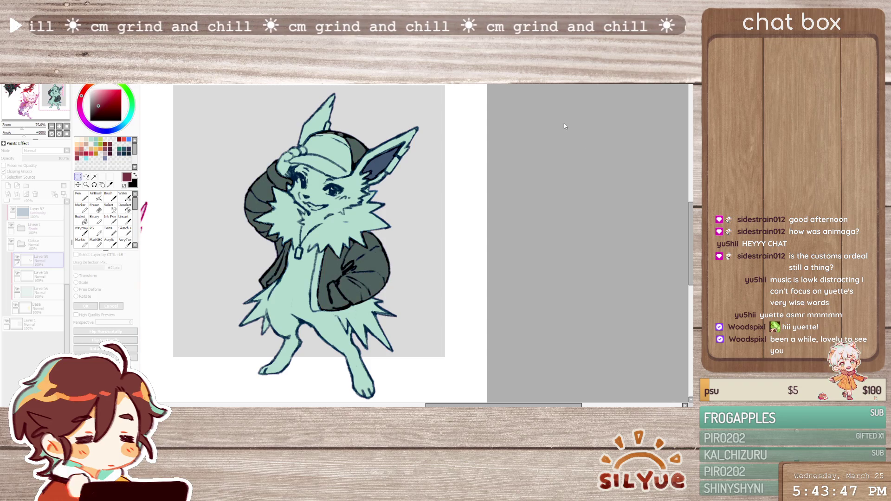
drag(553, 122, 559, 129)
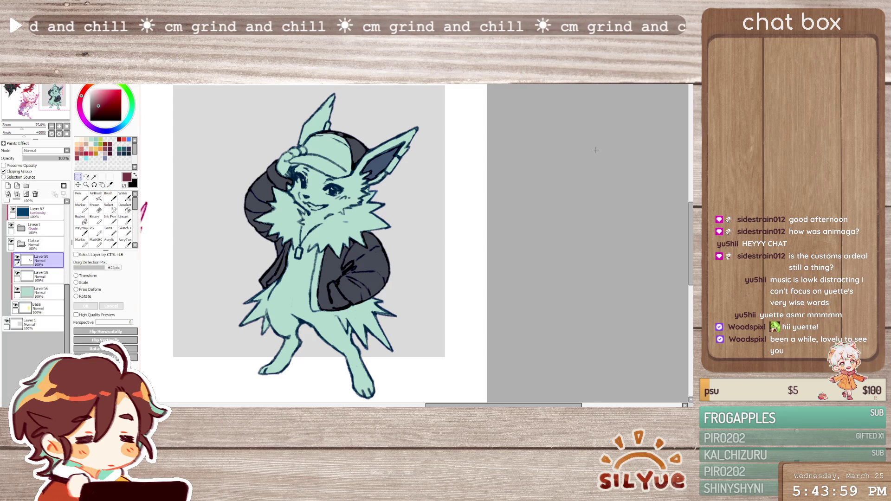
Eyedrop the dark navy and paint over the cap brim with the Pen at size 20
scroll(561, 165, down, 3)
scroll(427, 210, up, 5)
scroll(427, 210, down, 2)
alt+click(427, 211)
scroll(418, 210, down, 3)
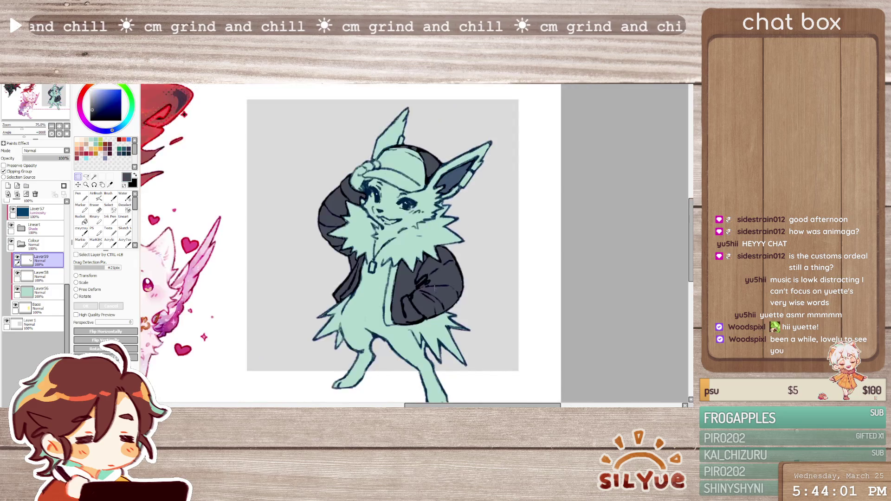
scroll(405, 211, up, 3)
key(b)
click(82, 197)
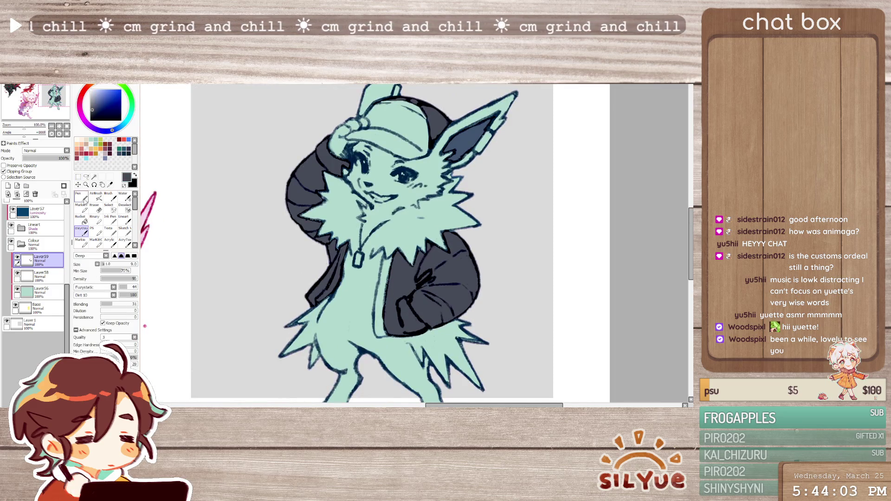
click(135, 361)
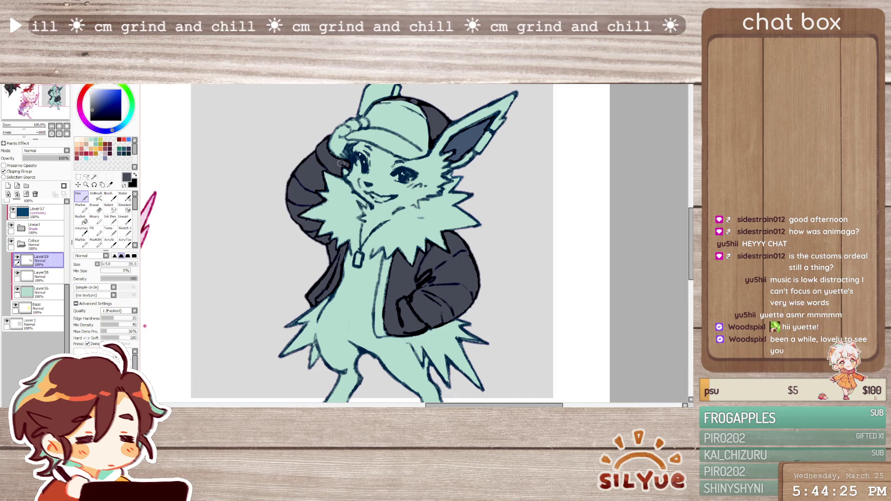
key(bracketright)
key(bracketright)
key(bracketright)
mouse_move(355, 134)
mouse_down()
mouse_move(398, 142)
mouse_move(352, 136)
mouse_move(408, 148)
mouse_move(369, 139)
mouse_move(401, 147)
mouse_move(404, 157)
mouse_move(378, 143)
mouse_move(425, 154)
mouse_move(392, 137)
mouse_move(426, 156)
mouse_up()
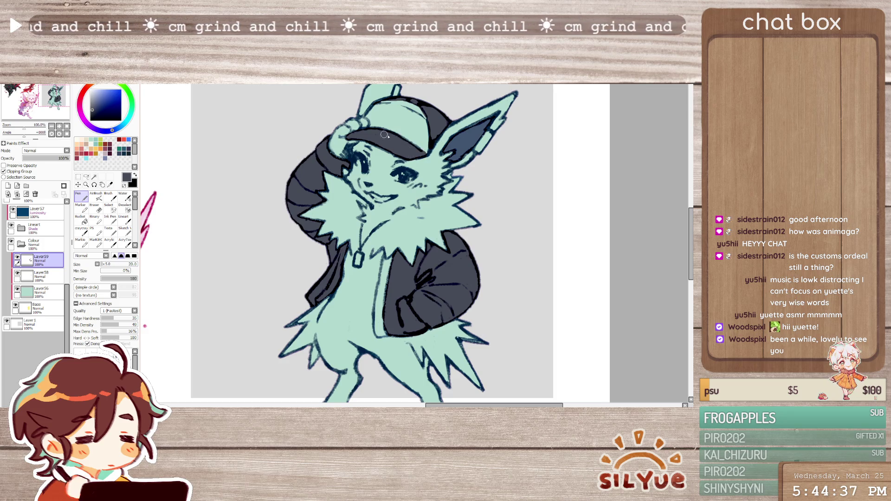
drag(430, 148, 385, 143)
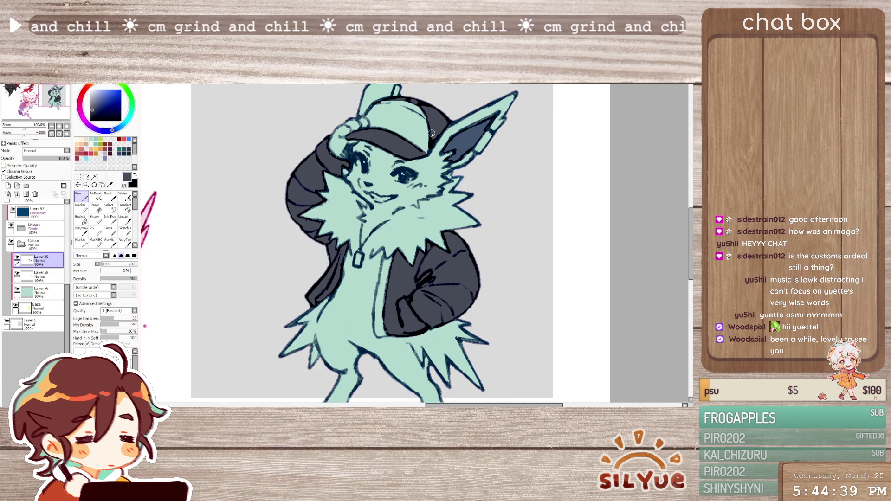
Flip the view horizontally to check the drawing, then flip it back, with the brush at size 4
key(minus)
scroll(448, 109, up, 1)
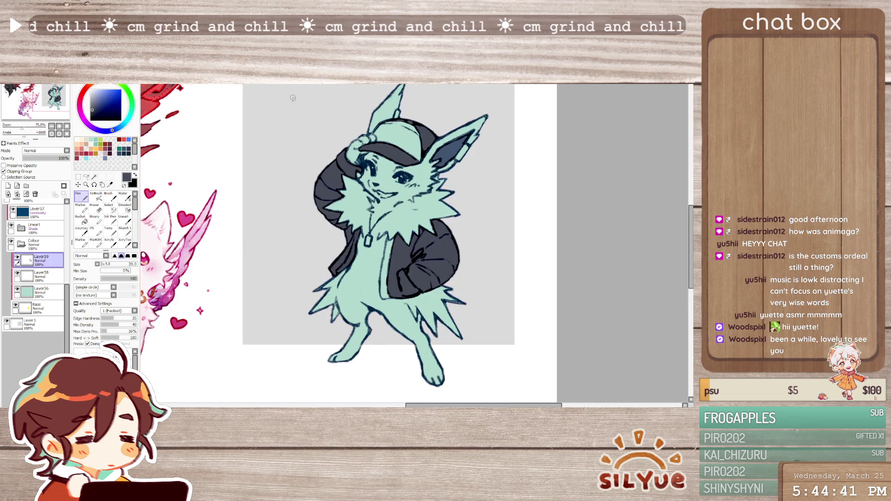
key(h)
key(plus)
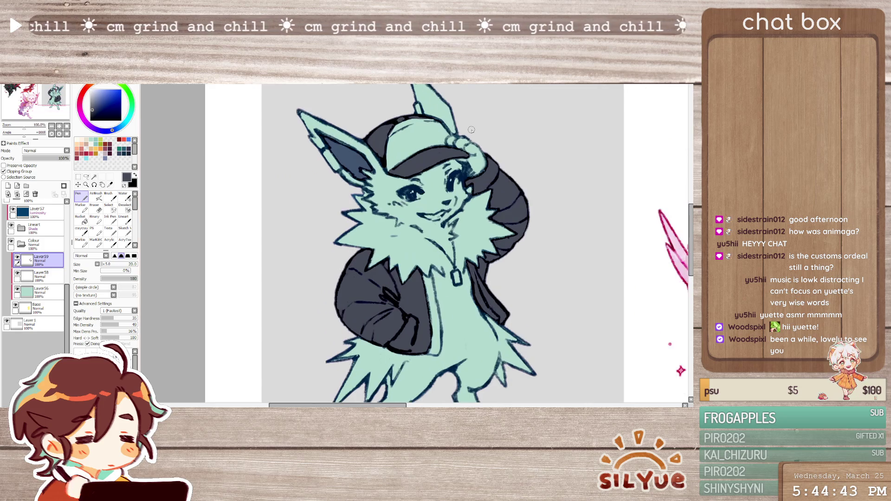
key(bracketleft)
key(bracketleft)
key(bracketleft)
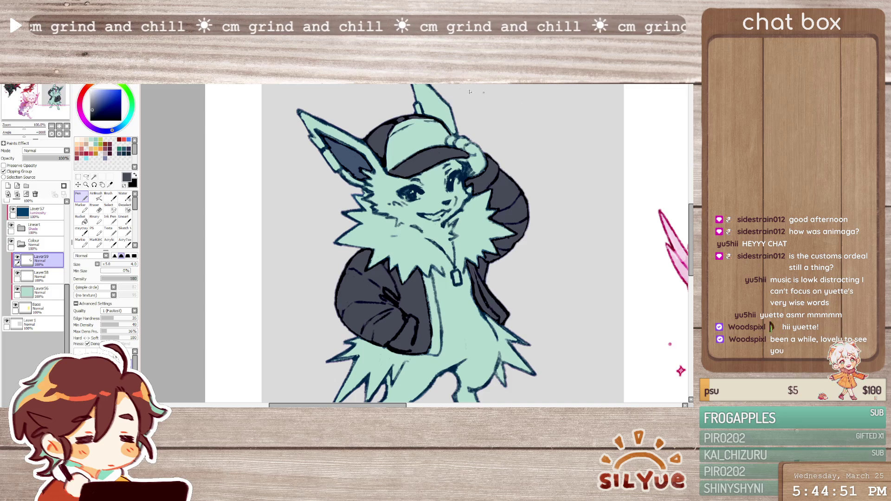
key(h)
scroll(429, 144, down, 1)
scroll(429, 177, down, 1)
scroll(429, 208, up, 1)
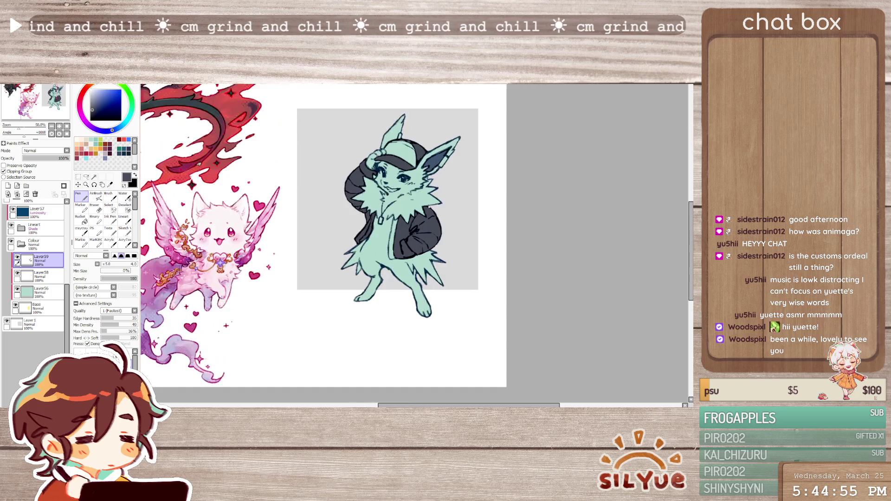
scroll(429, 207, up, 1)
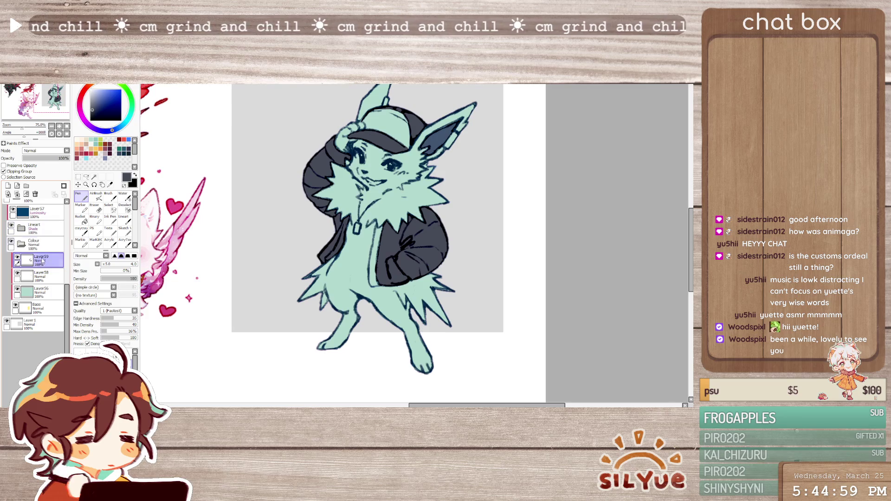
Name the jacket layer black and Layer58 dark blue, adding a small dark slate stroke on the ear
click(35, 233)
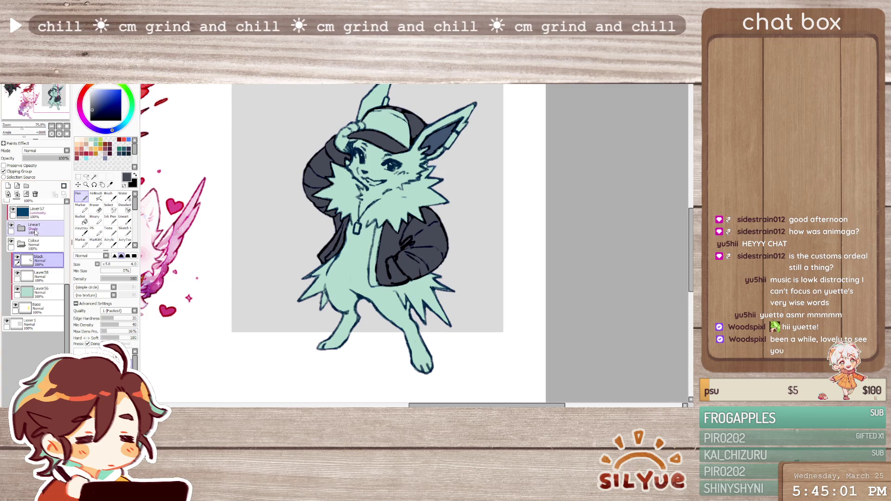
click(41, 277)
click(81, 230)
alt+click(444, 133)
mouse_move(438, 134)
mouse_down()
mouse_move(462, 120)
mouse_move(456, 124)
mouse_up()
click(82, 195)
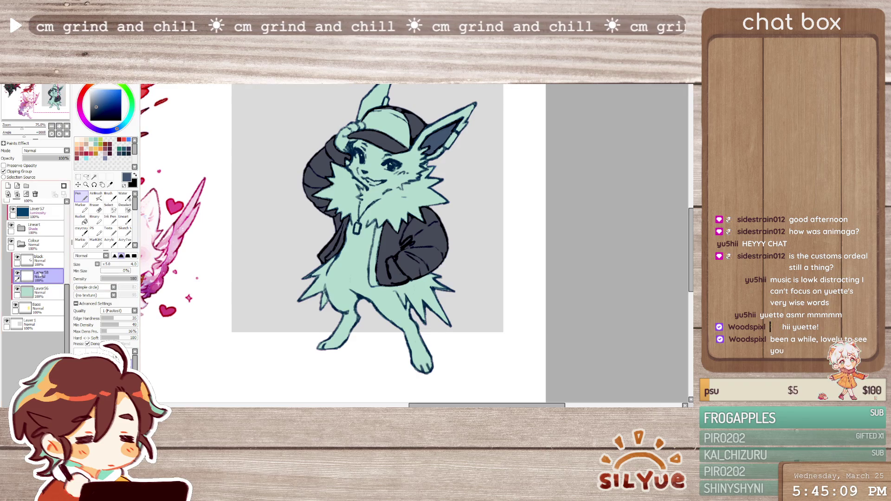
ctrl+click(27, 261)
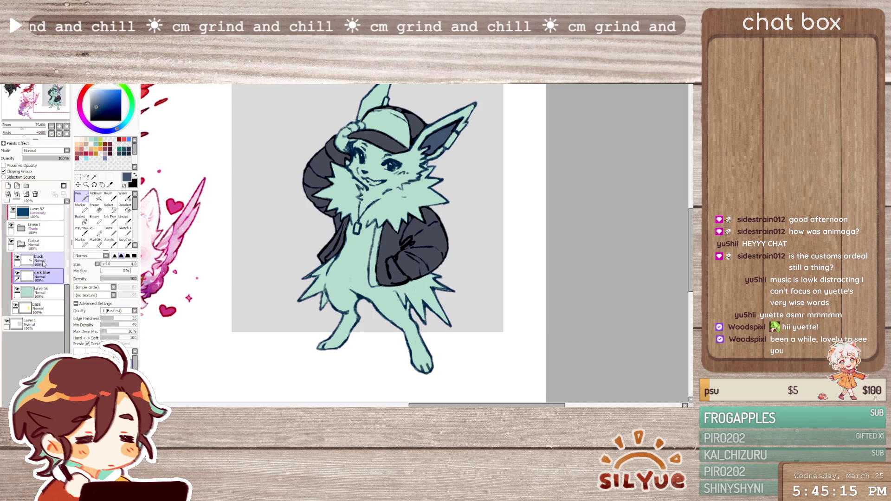
On the black layer, lasso around the cap, ink the sleeve cuff line, deselect and add a new layer
scroll(373, 254, up, 1)
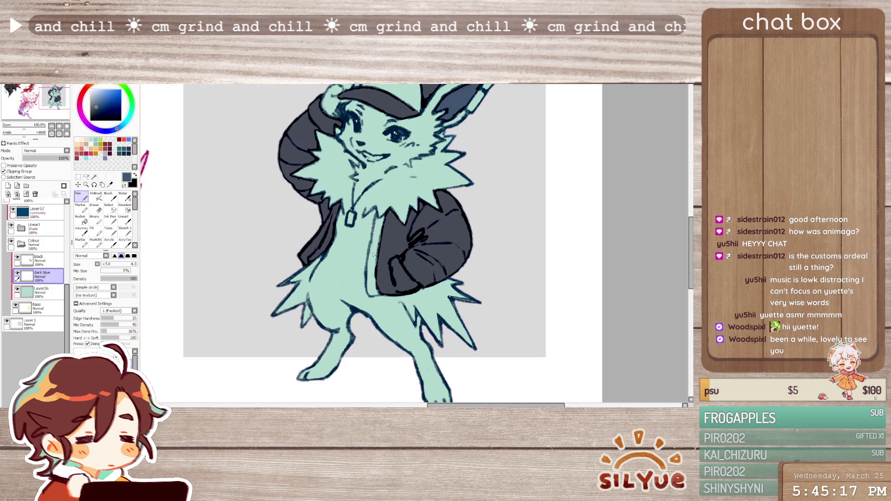
click(40, 260)
click(86, 177)
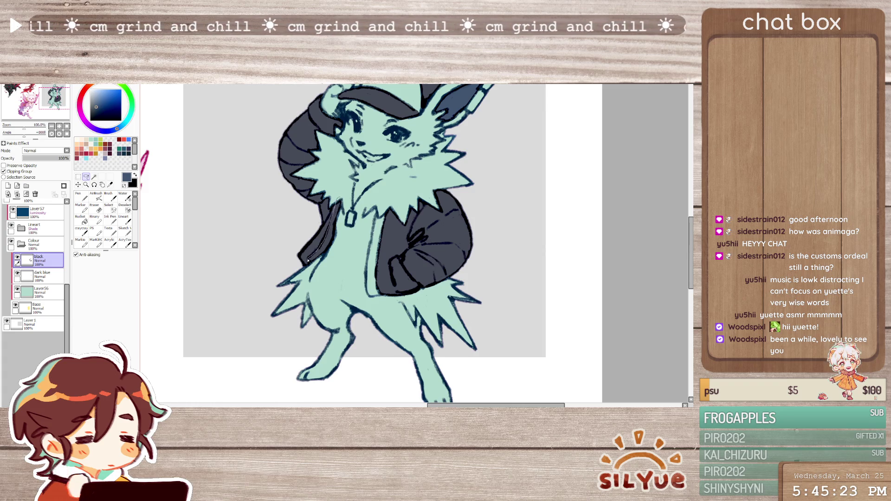
scroll(371, 249, up, 3)
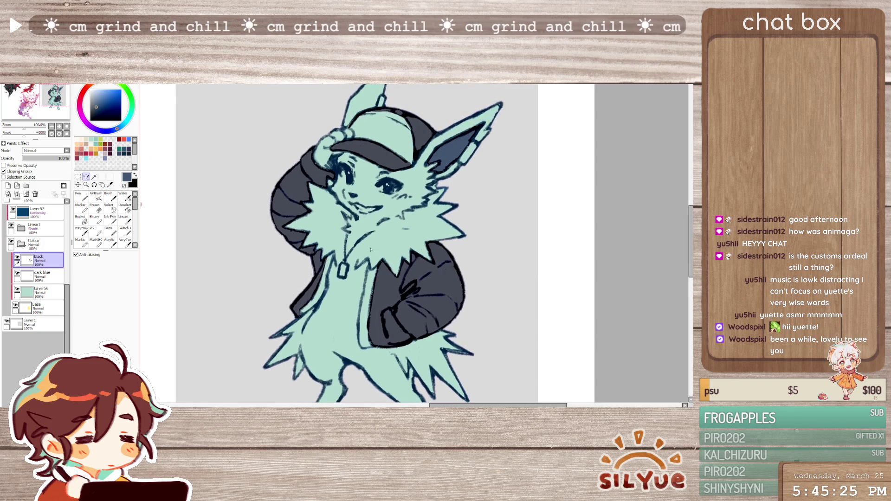
drag(304, 172, 321, 177)
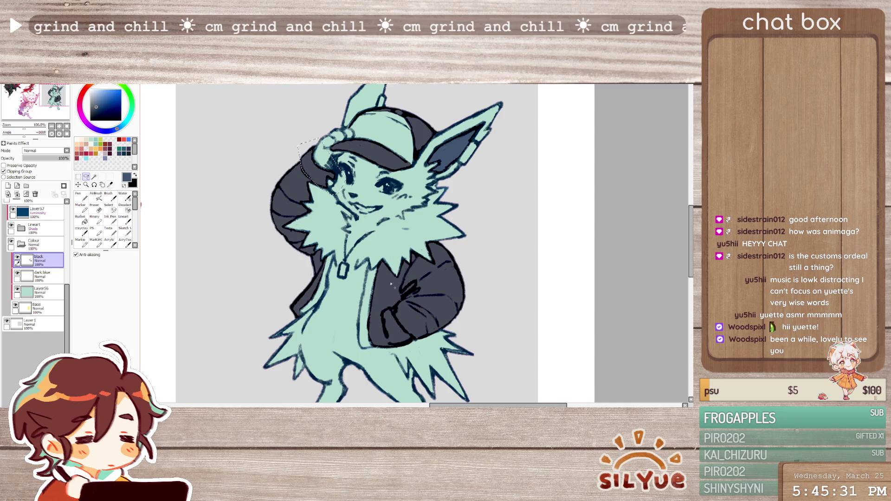
drag(384, 309, 391, 345)
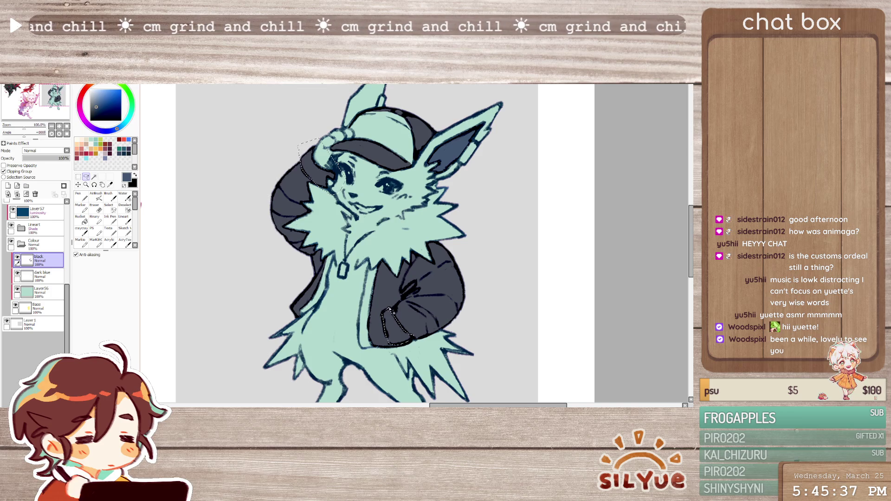
key(ctrl+d)
click(8, 186)
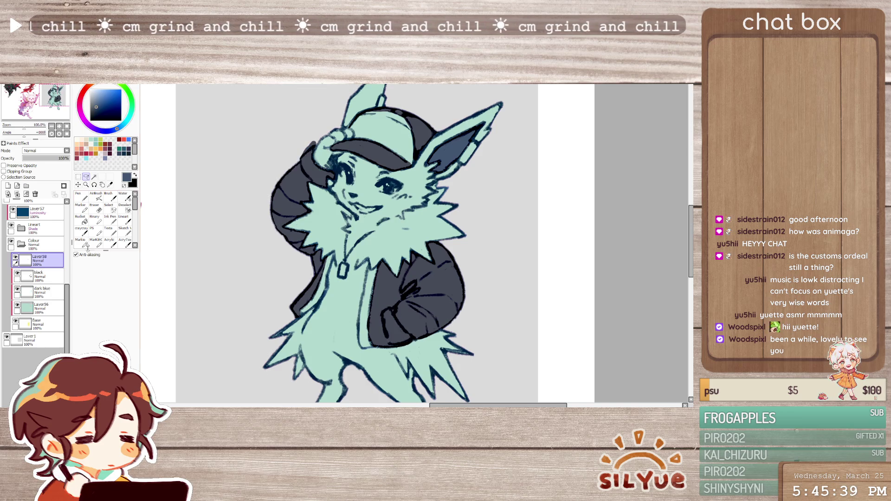
On a new clipped layer, bucket-fill the hood lining, cuff, cap-brim underside and hand cream, adjusting the shade
click(8, 186)
click(4, 172)
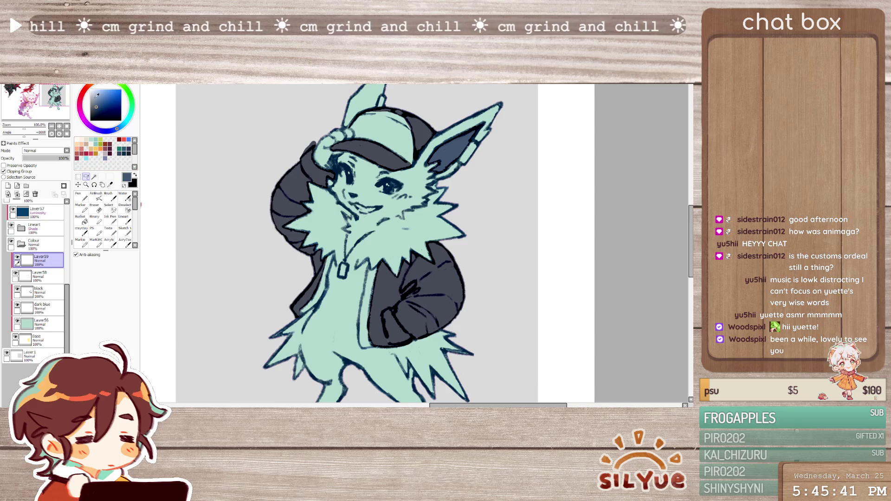
click(97, 141)
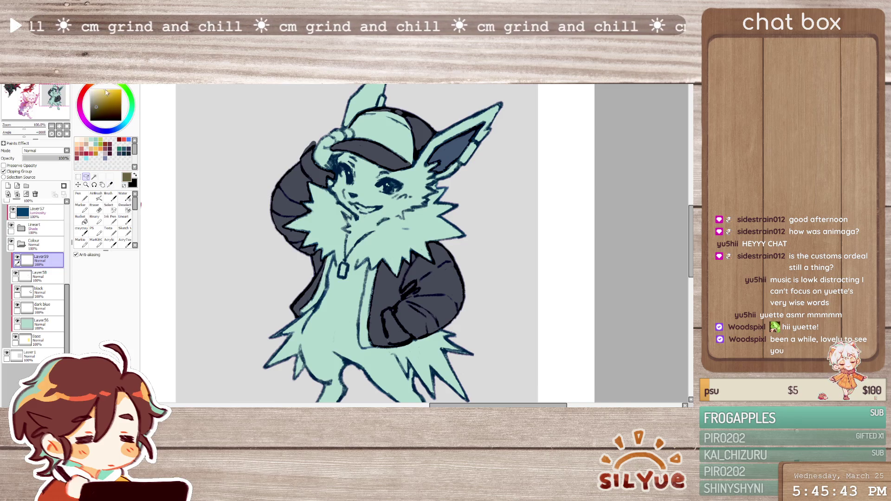
drag(412, 287, 426, 292)
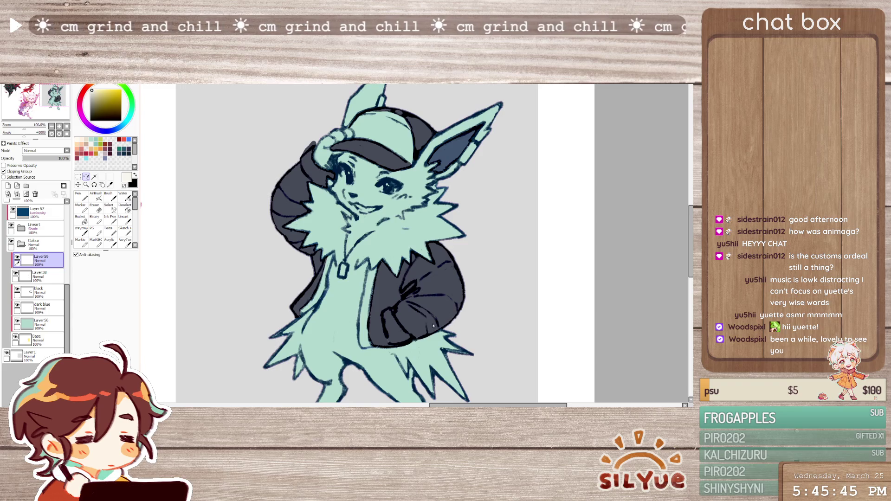
key(b)
click(354, 342)
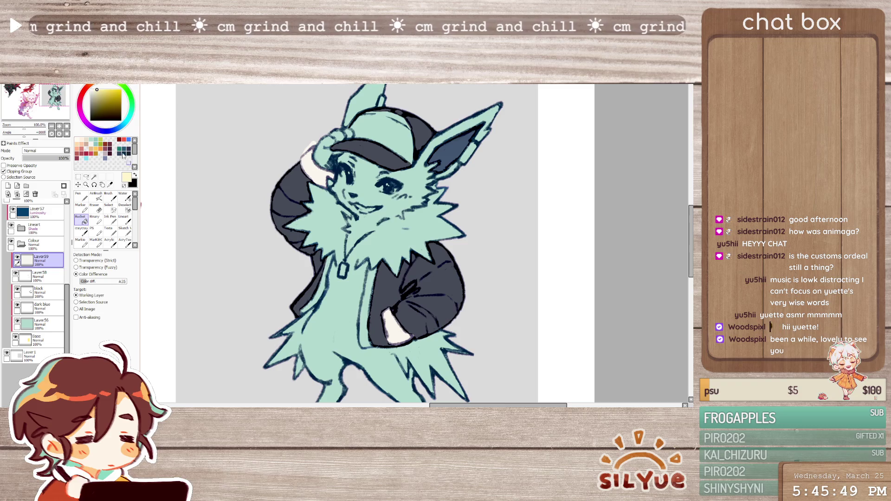
click(94, 92)
click(315, 163)
click(395, 327)
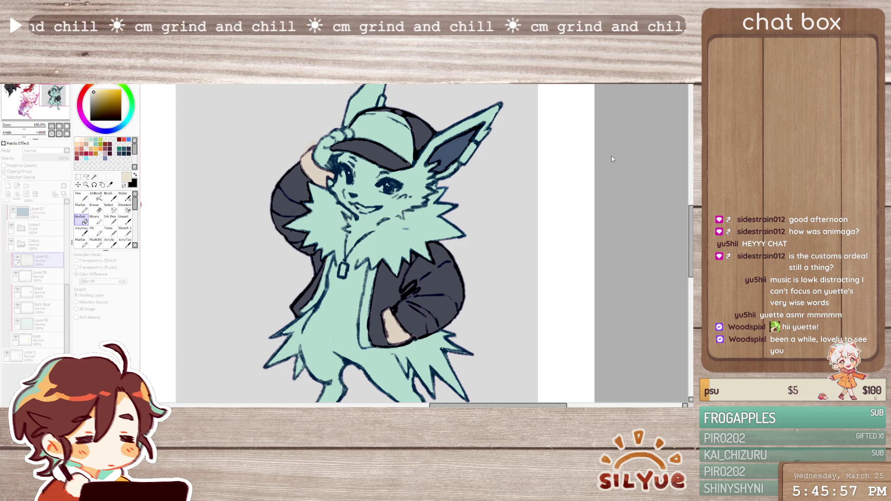
key(Return)
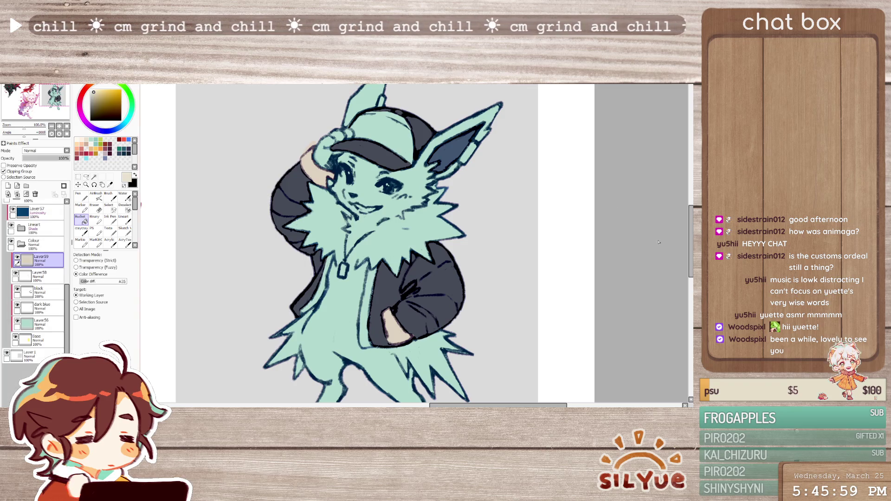
Merge the cream fill down, move the brown layer beneath black and clip it
key(ctrl+e)
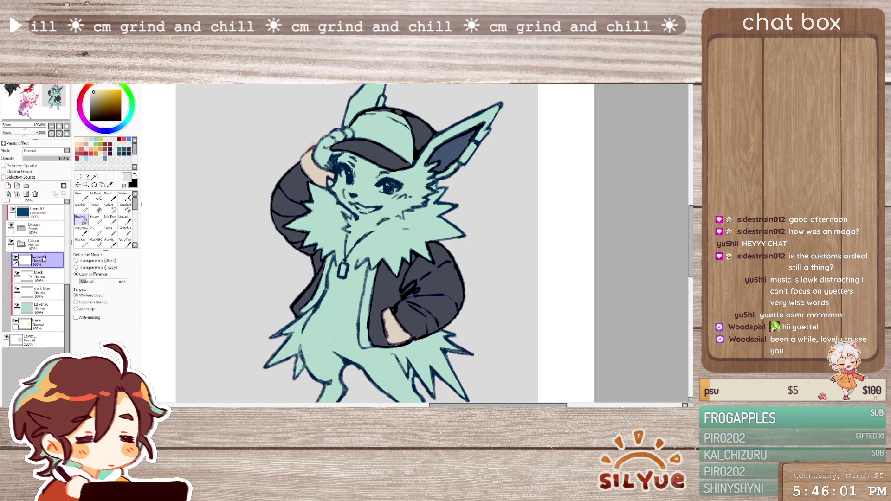
drag(39, 260, 52, 288)
click(4, 171)
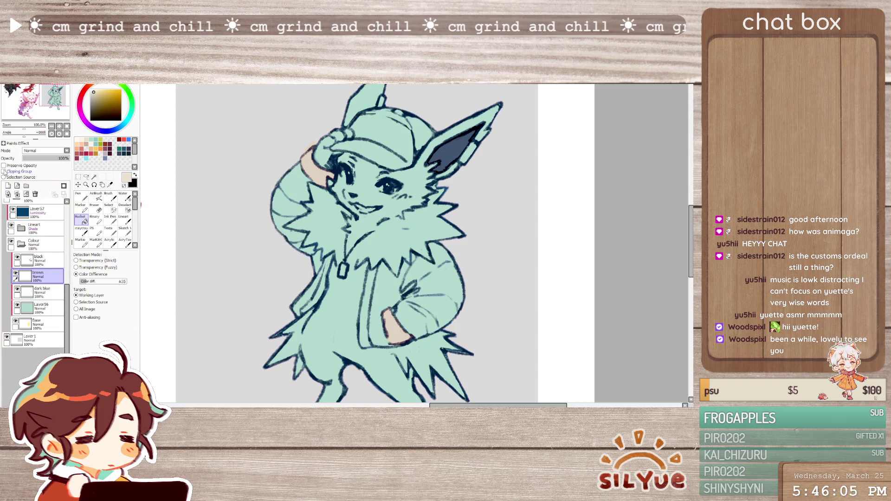
Lasso the jacket's front edge strip and bucket-fill it beige, then clear the selection
key(l)
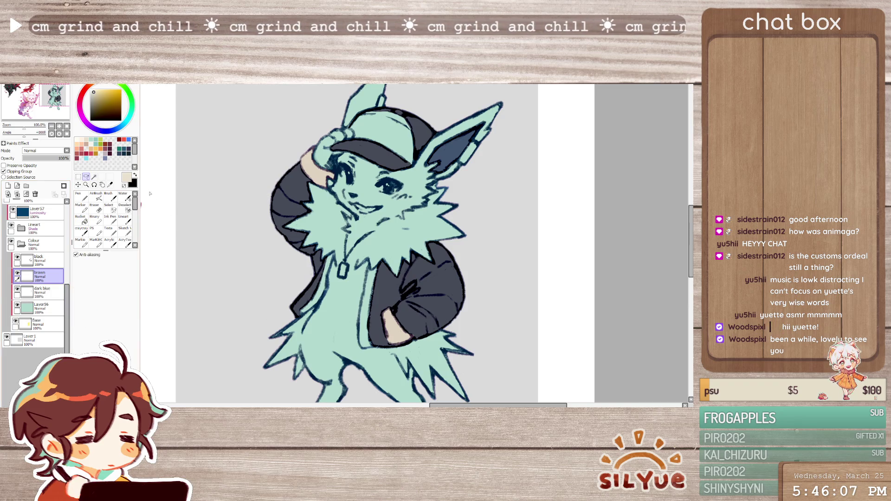
mouse_move(331, 254)
mouse_down()
mouse_move(300, 317)
mouse_move(327, 292)
mouse_move(339, 251)
mouse_up()
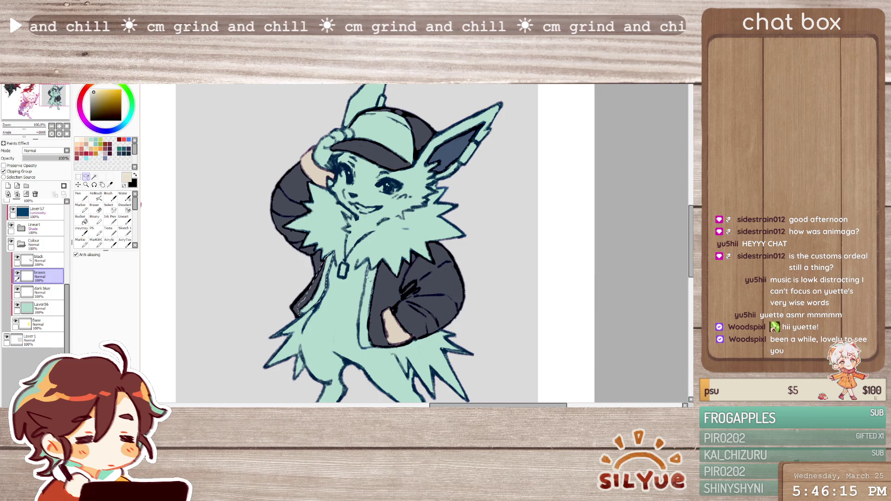
mouse_move(362, 301)
mouse_down()
mouse_move(361, 347)
mouse_move(377, 262)
mouse_up()
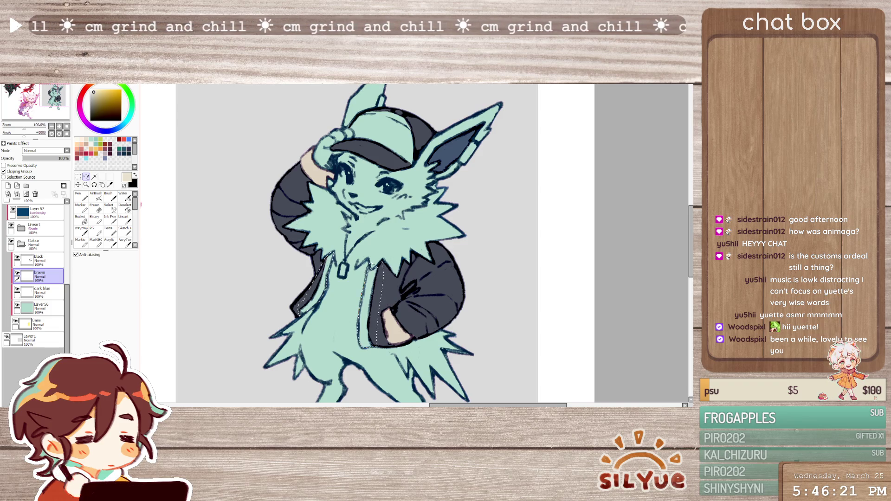
key(g)
click(370, 315)
click(78, 177)
click(304, 371)
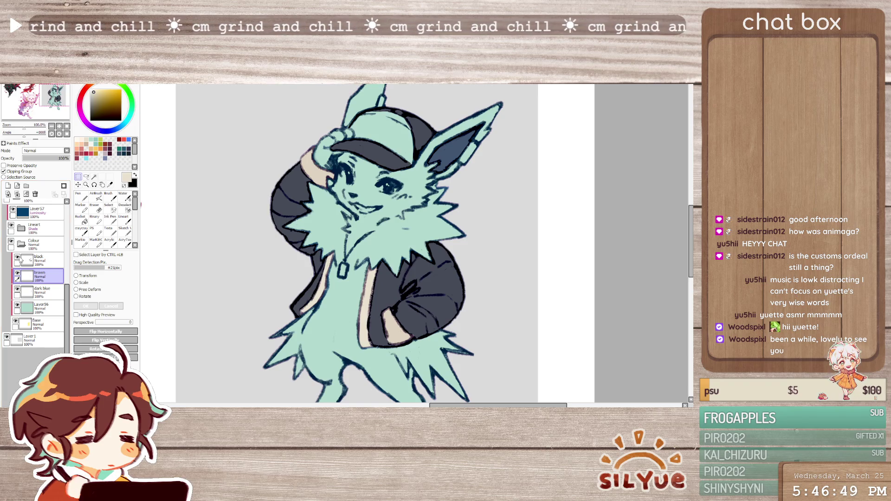
Rename the fill layer to 'beige' and add a new layer above it
double_click(40, 273)
text(beige)
key(Return)
click(8, 186)
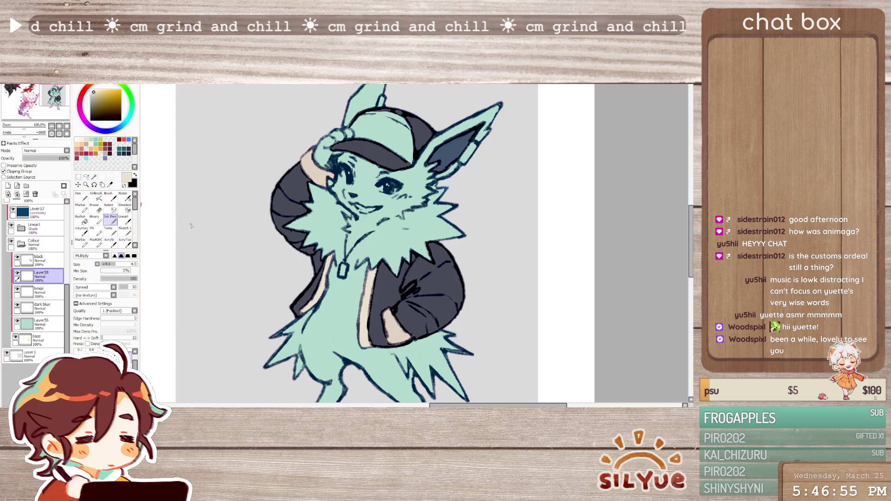
Lasso the stripe sections across the curled tail
click(86, 177)
mouse_move(277, 184)
mouse_down()
mouse_move(317, 215)
mouse_move(289, 217)
mouse_move(278, 185)
mouse_up()
mouse_move(309, 239)
mouse_down()
mouse_move(311, 268)
mouse_move(323, 235)
mouse_up()
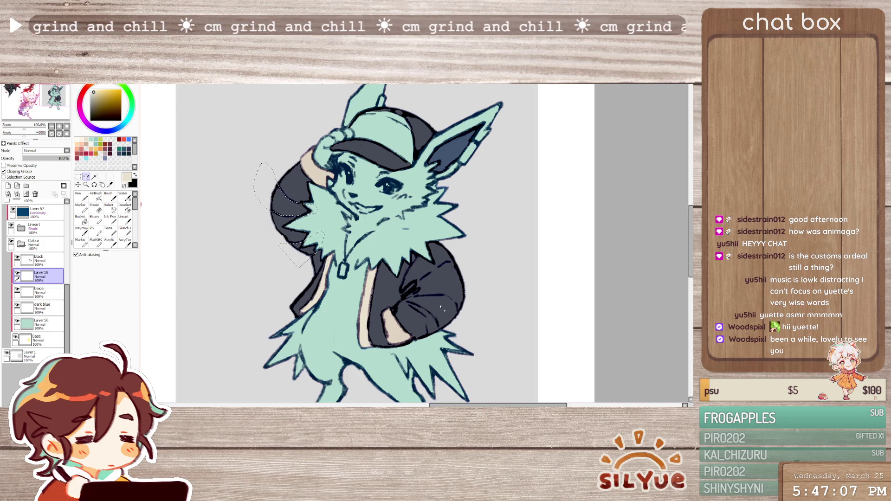
mouse_move(411, 268)
mouse_down()
mouse_move(417, 285)
mouse_move(446, 246)
mouse_move(423, 295)
mouse_move(455, 303)
mouse_move(460, 325)
mouse_move(436, 321)
mouse_move(432, 294)
mouse_move(444, 294)
mouse_move(466, 341)
mouse_up()
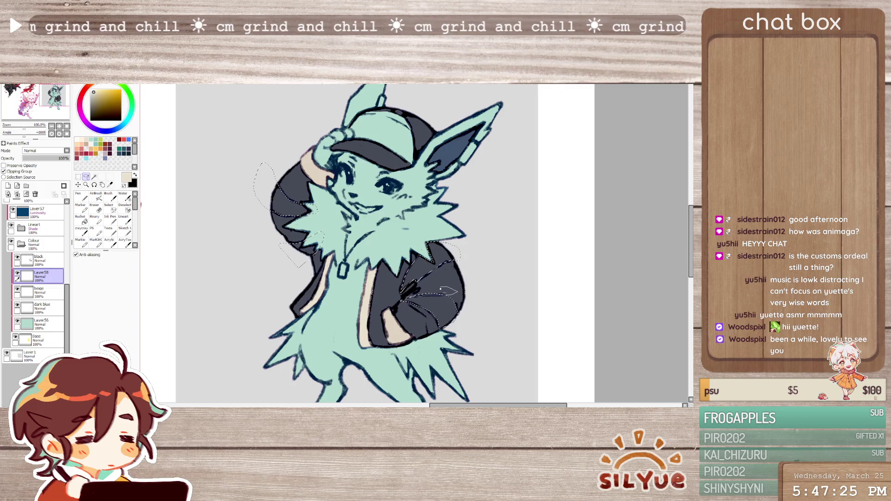
Move the stripe layer above black, bucket-fill the stripes dusty pink-brown and darken them with Hue/Saturation
click(84, 157)
click(82, 219)
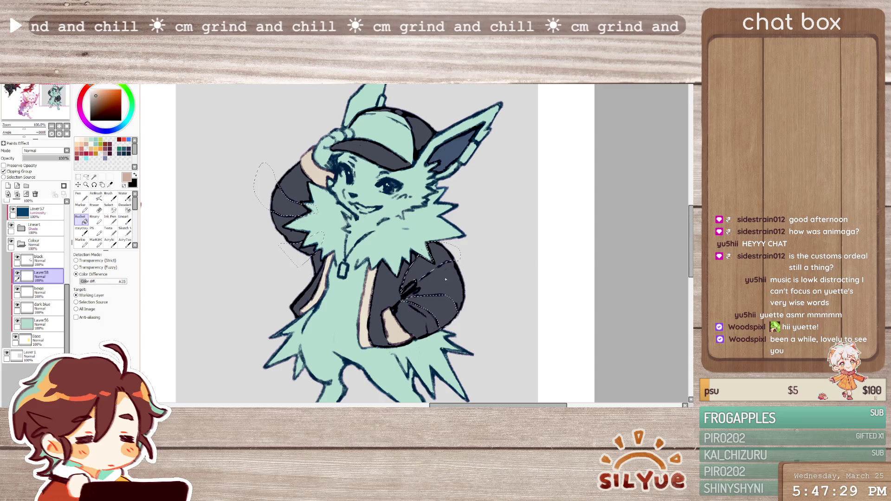
drag(59, 276, 42, 259)
click(434, 260)
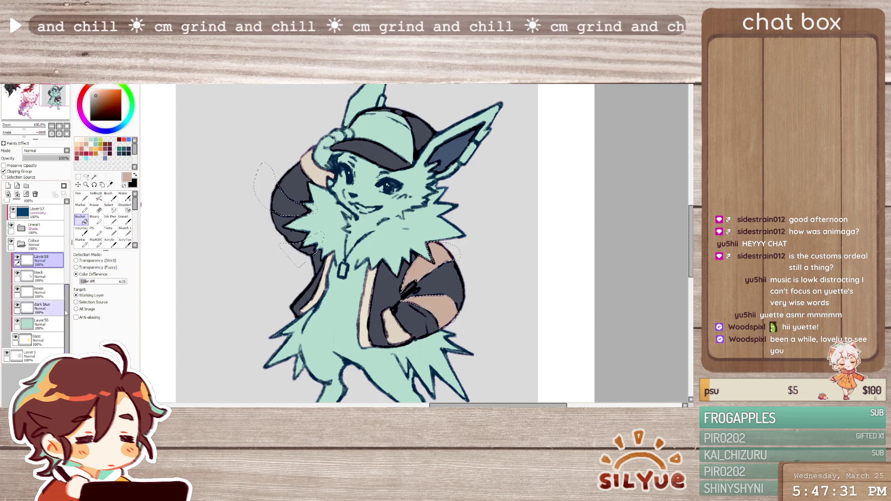
click(305, 253)
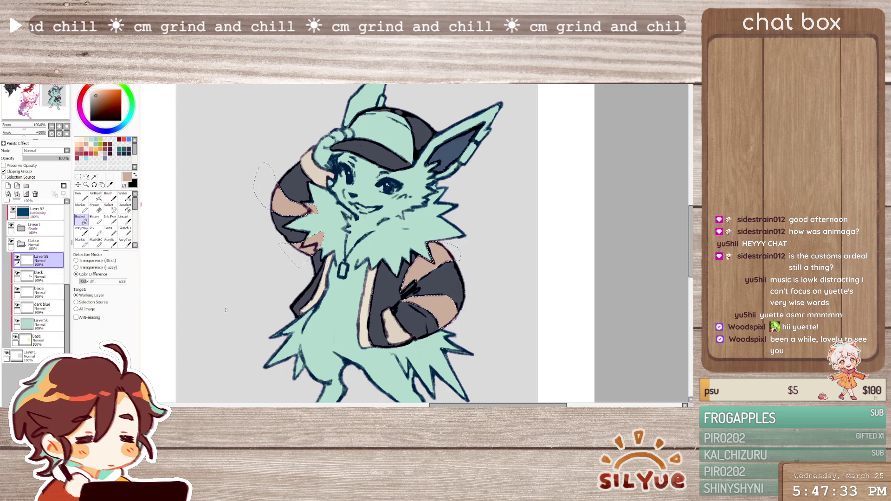
click(79, 185)
key(ctrl+u)
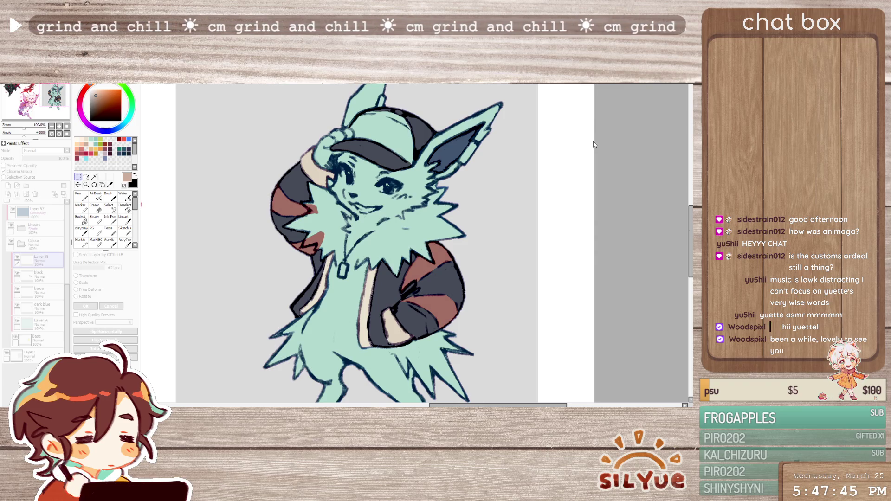
click(617, 160)
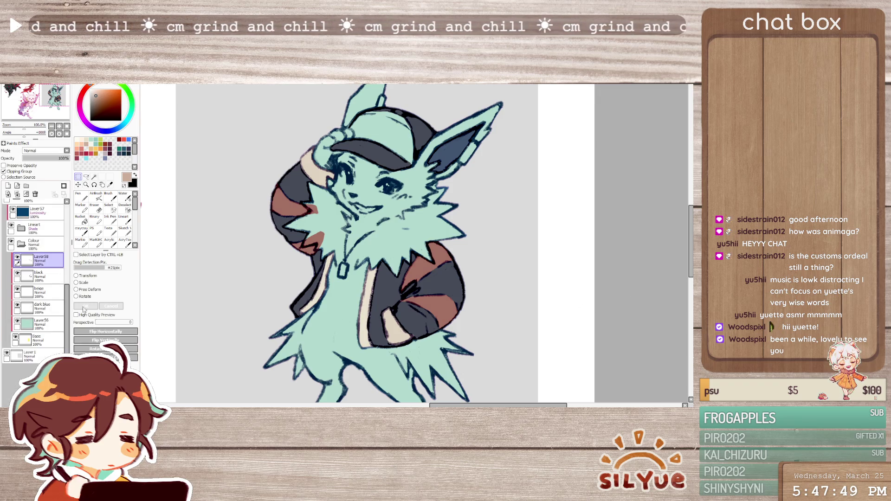
Hide and reshow the body(4) lineart layer to check the colours underneath
click(21, 228)
click(39, 275)
click(16, 275)
click(16, 274)
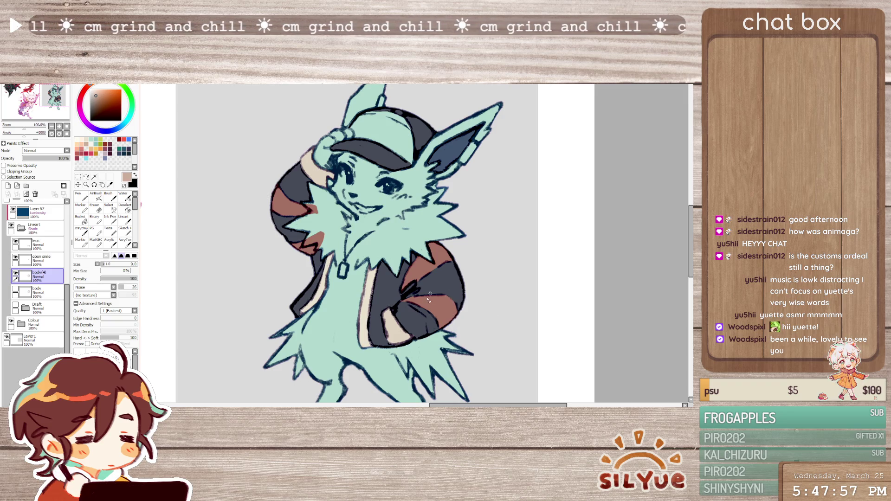
click(21, 228)
On the beige layer in the Colour folder, paint more beige onto the hand
click(21, 245)
click(49, 294)
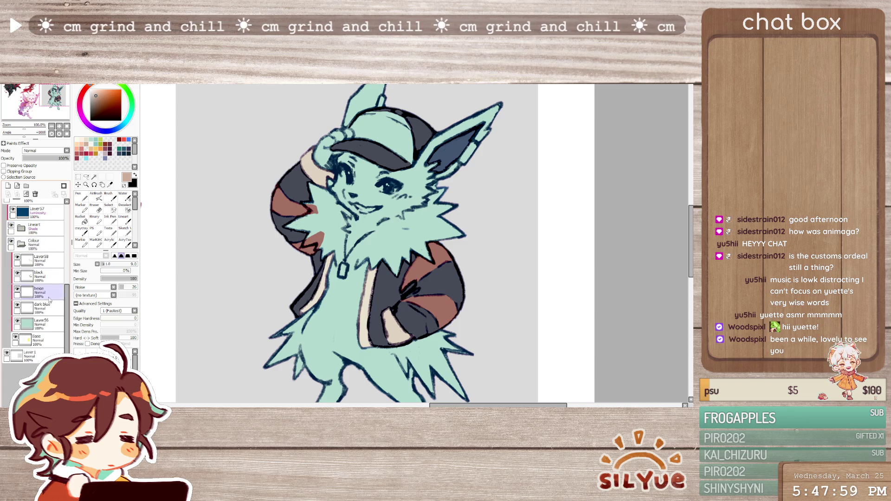
scroll(424, 318, down, 3)
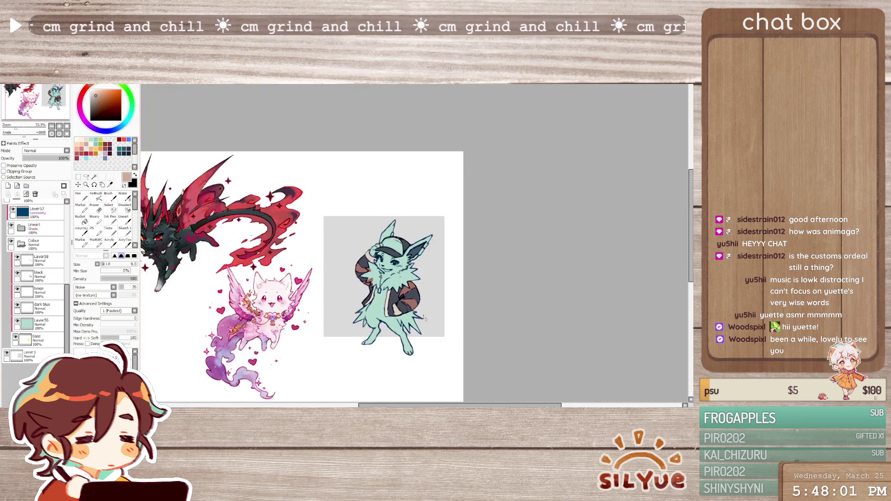
scroll(401, 314, up, 3)
drag(396, 314, 388, 322)
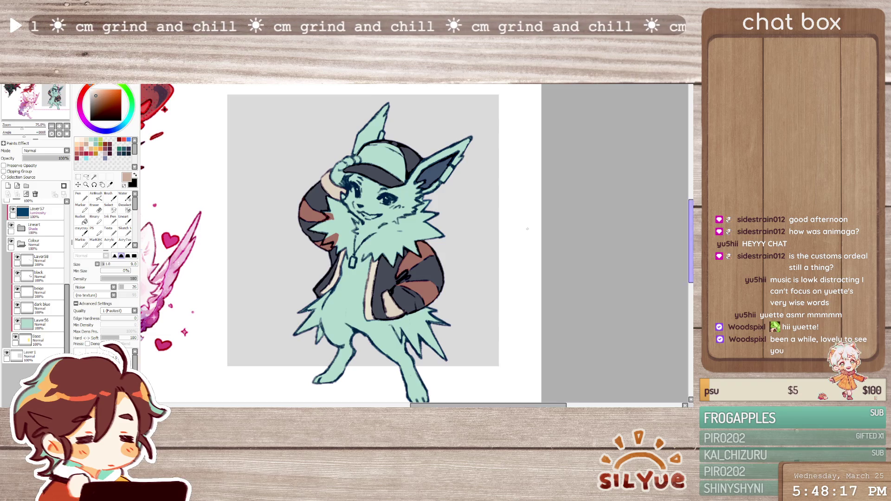
Rename the tail-stripe layer to 'brown'
scroll(417, 200, up, 1)
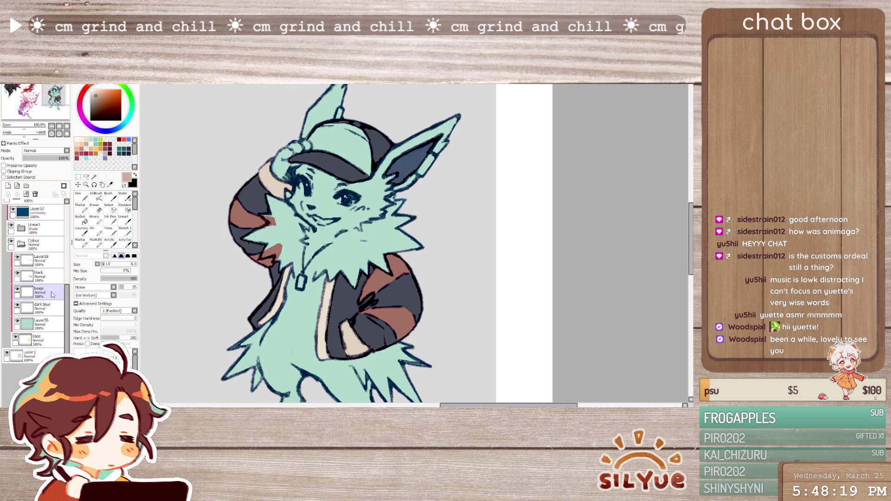
click(40, 260)
double_click(41, 259)
text(brown)
key(Return)
Lasso the right ear's tip and bucket-fill it and the cap's top button with the tail's reddish brown
click(86, 177)
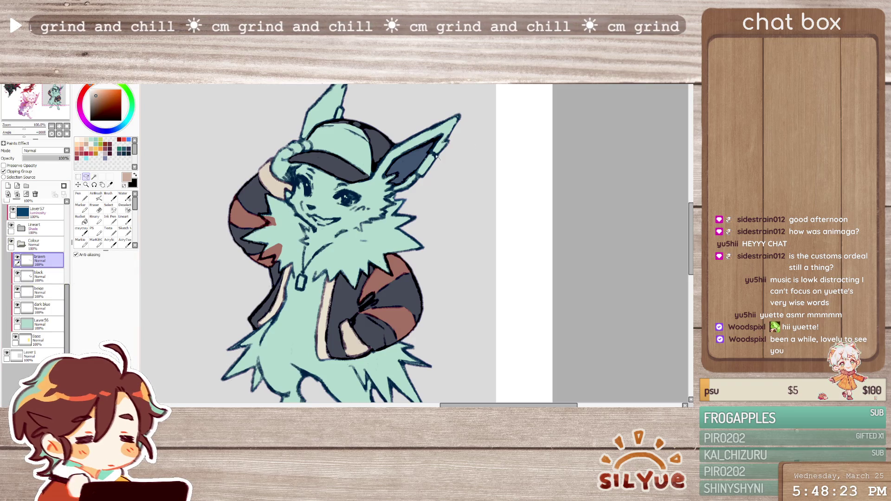
mouse_move(436, 169)
mouse_down()
mouse_move(440, 161)
mouse_move(416, 174)
mouse_up()
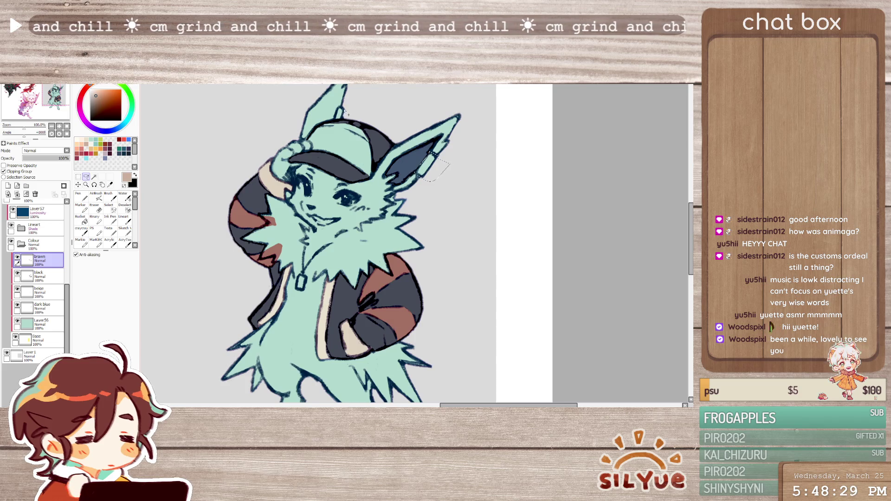
key(g)
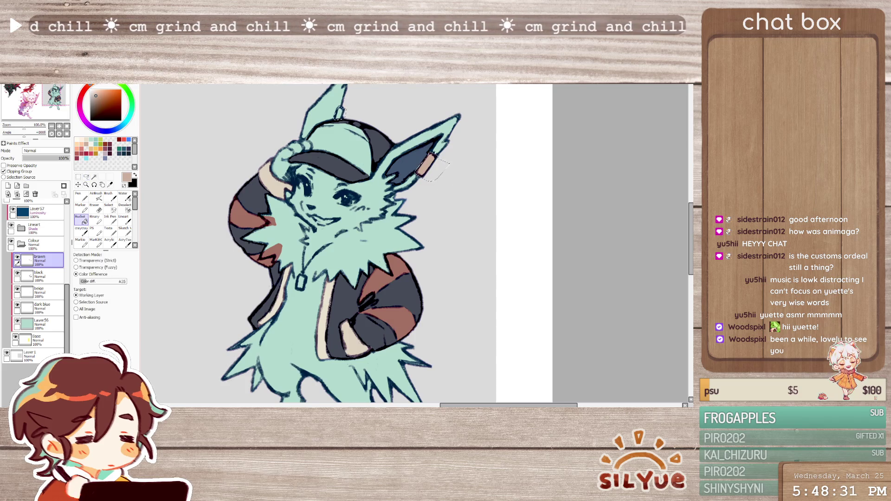
alt+click(400, 324)
click(423, 166)
click(340, 113)
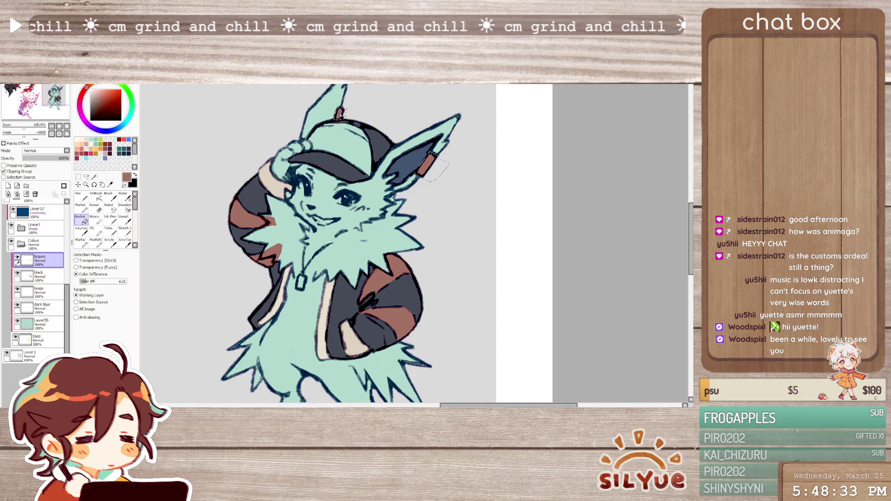
key(m)
key(ctrl+d)
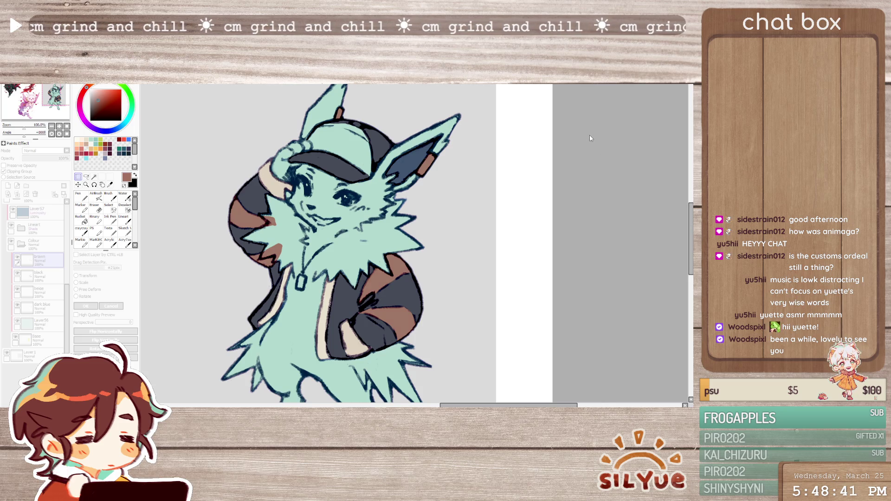
Add a new layer above brown, set the colour to white and start lassoing the cap front
click(614, 250)
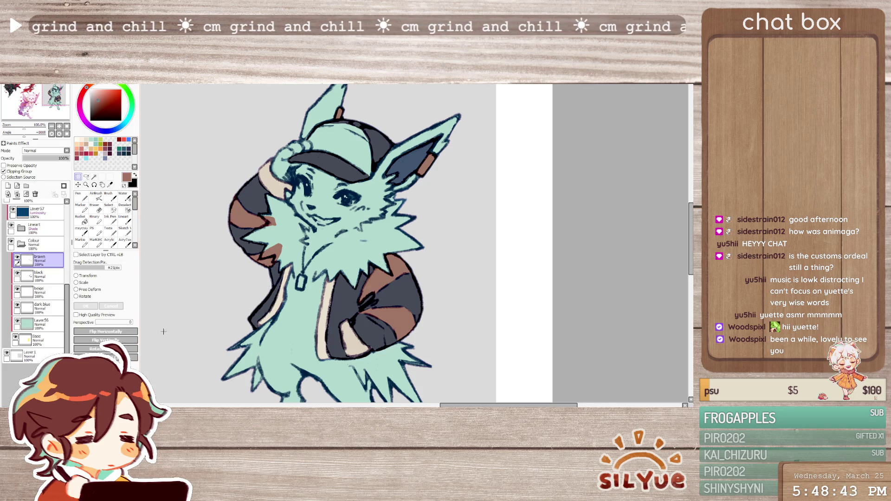
click(7, 186)
click(127, 178)
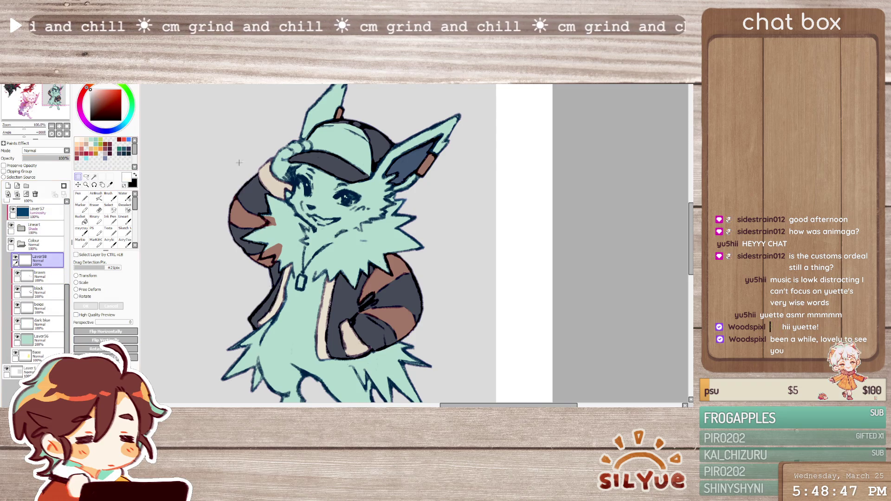
key(l)
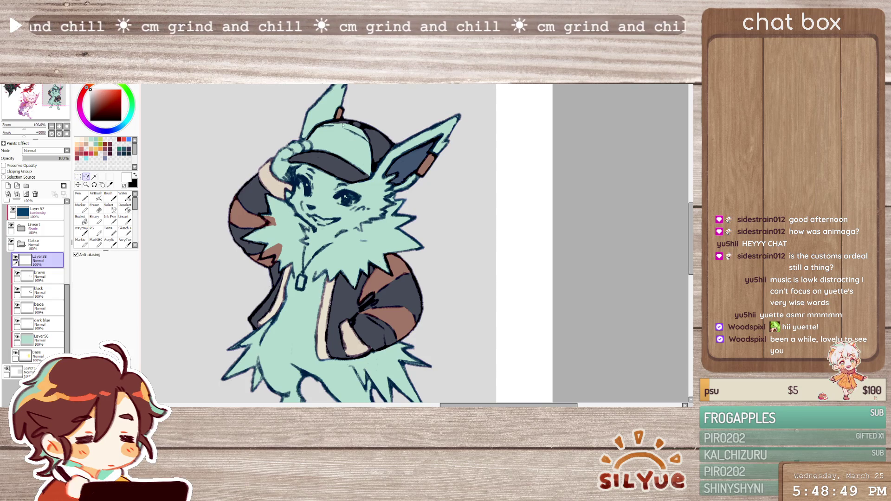
mouse_move(317, 129)
mouse_down()
mouse_move(309, 142)
mouse_move(365, 179)
mouse_move(320, 124)
mouse_up()
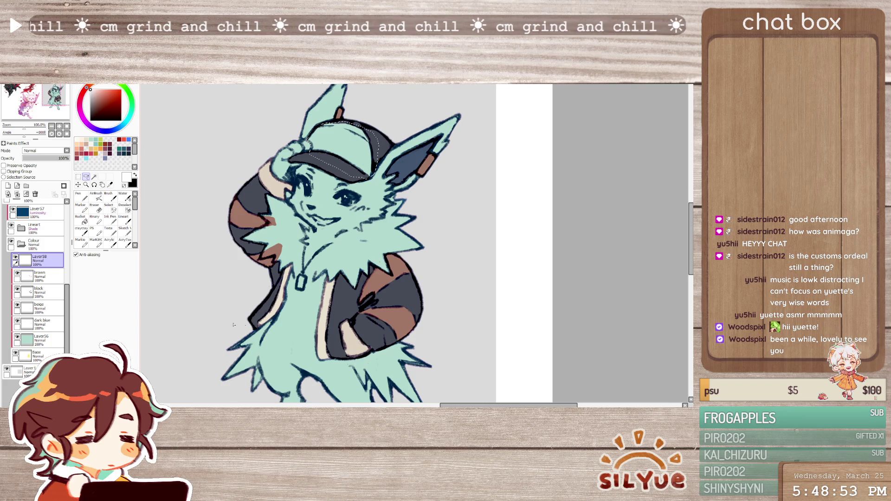
Fill the cap front white, move the new layer below dark blue, clip it and name it white
key(g)
click(335, 157)
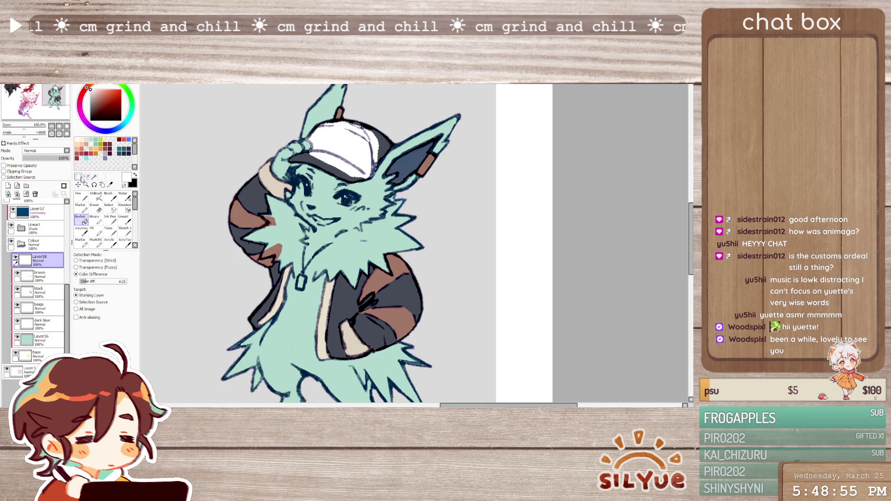
click(78, 177)
click(206, 135)
drag(53, 307, 47, 325)
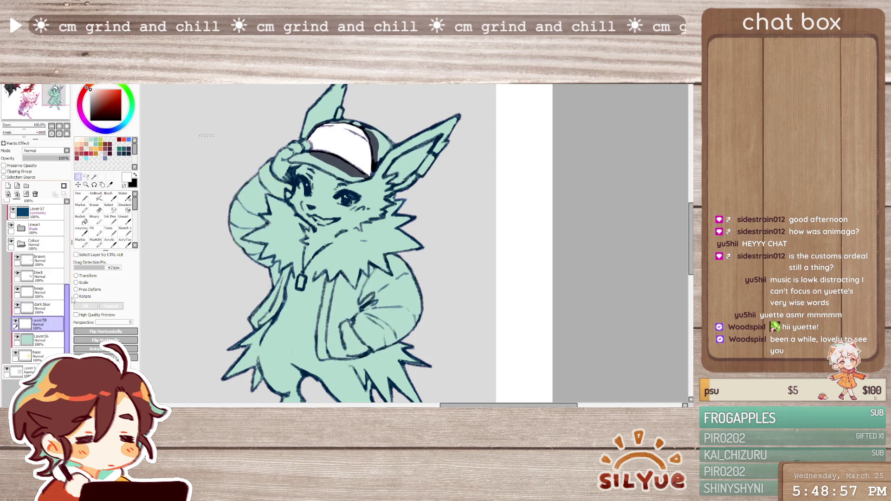
click(4, 171)
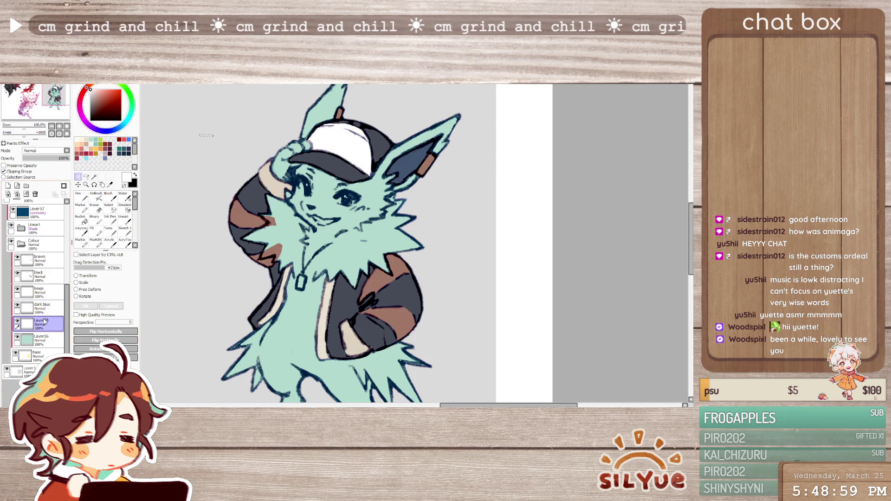
text(white)
key(Return)
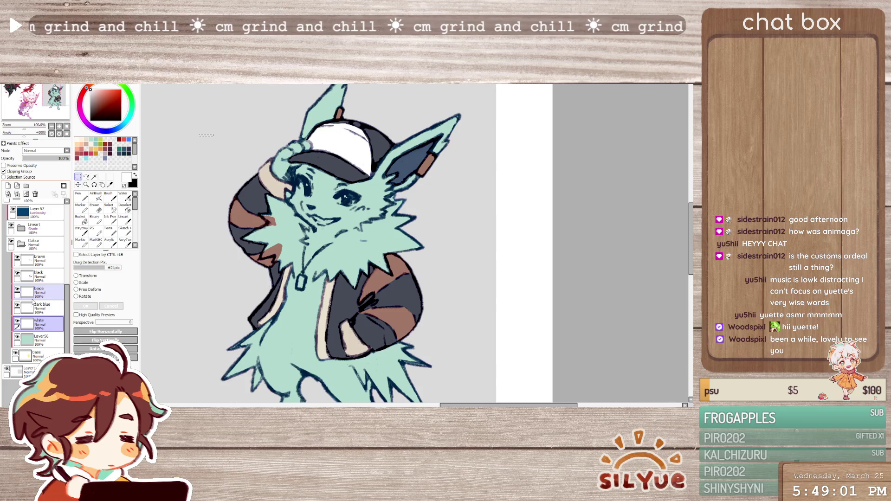
Lasso-select around the fox's right eye, ready for a bucket fill
key(n)
key(a)
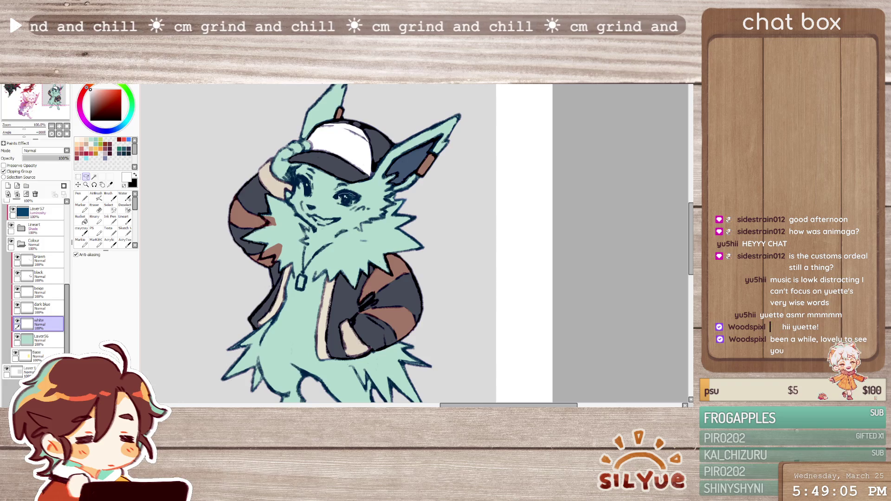
drag(350, 207, 361, 205)
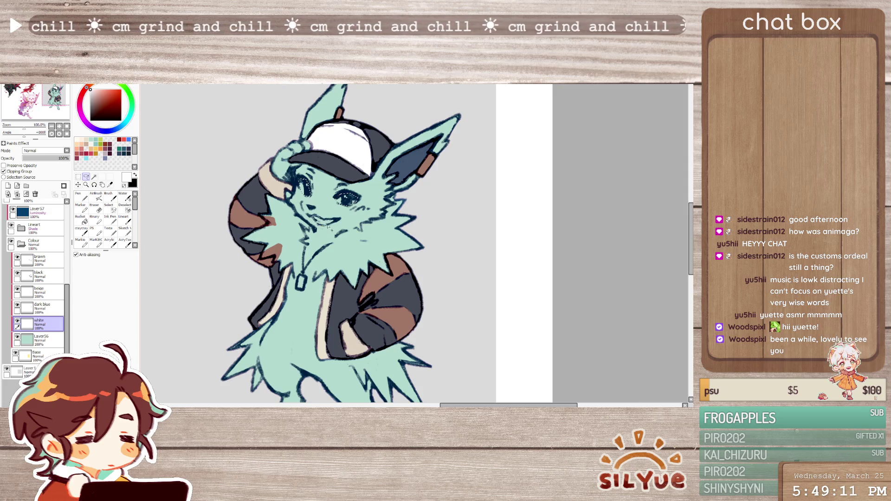
click(82, 218)
Bucket-fill the right and left eyes blue
click(345, 199)
click(306, 187)
click(78, 177)
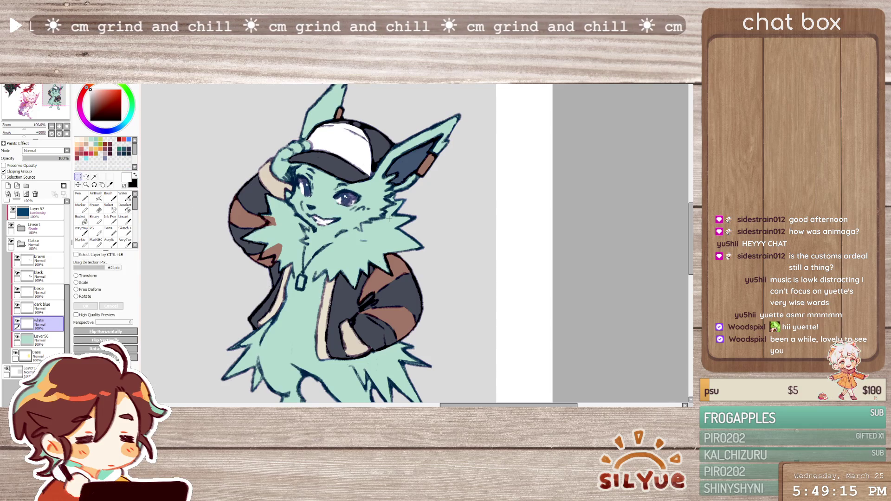
scroll(421, 243, down, 2)
scroll(422, 243, up, 1)
scroll(422, 242, up, 1)
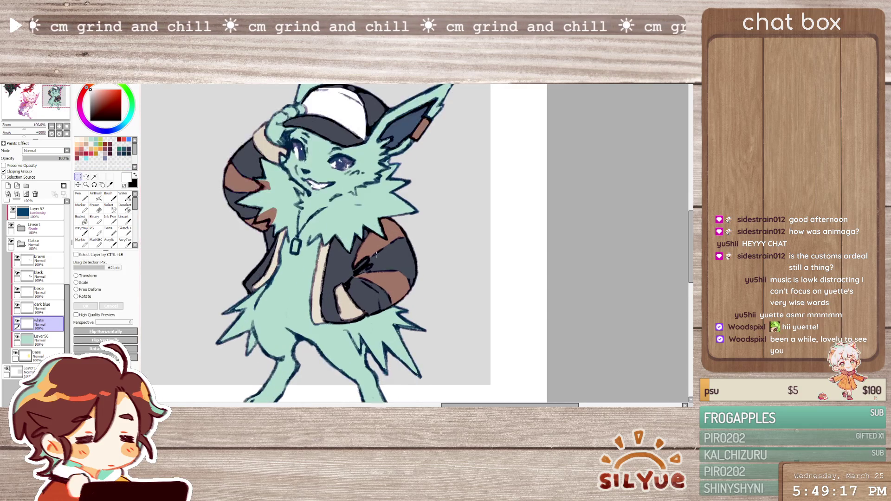
Sample the ear's dark blue and paint the dog tag solid on the dark blue layer
key(n)
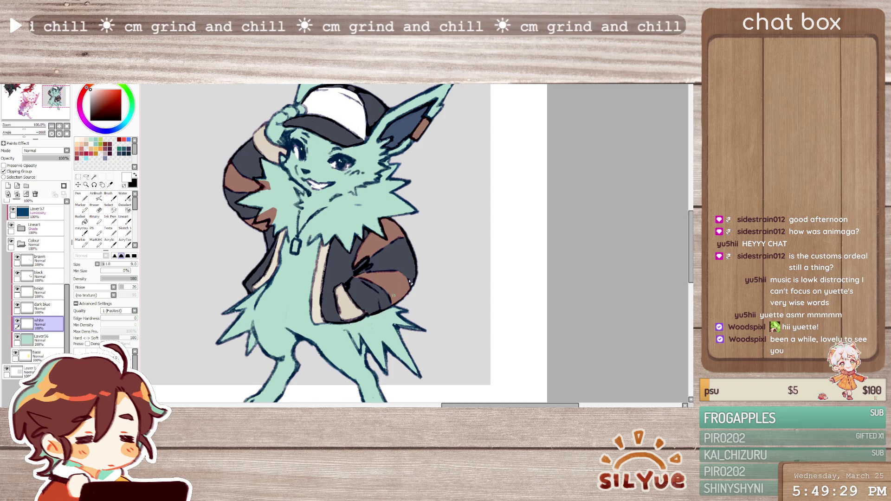
scroll(410, 281, down, 3)
click(39, 260)
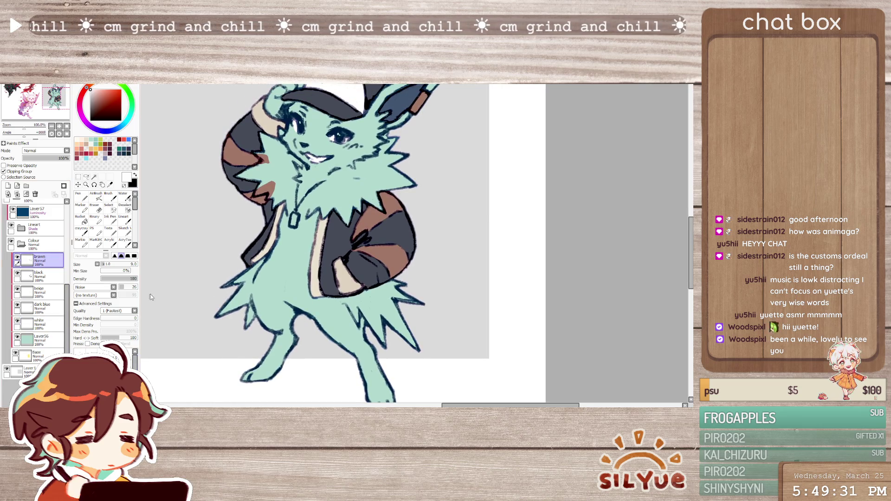
alt+click(402, 103)
click(80, 199)
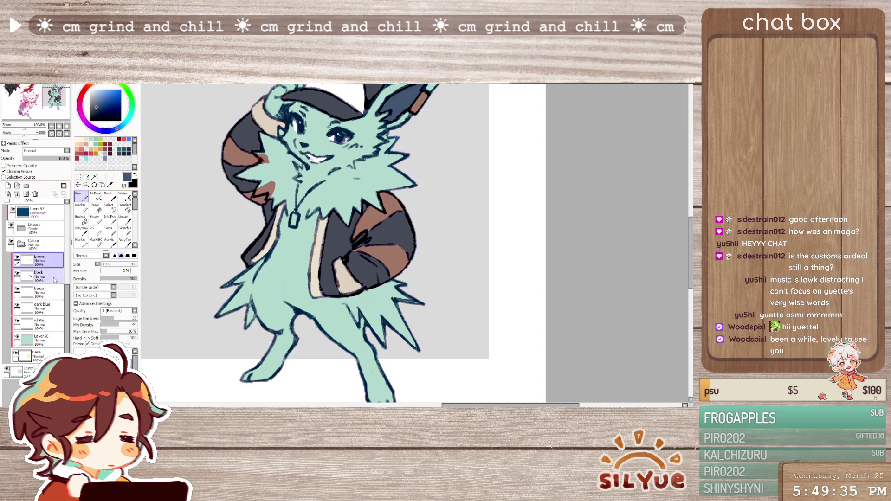
click(44, 307)
drag(291, 214, 294, 225)
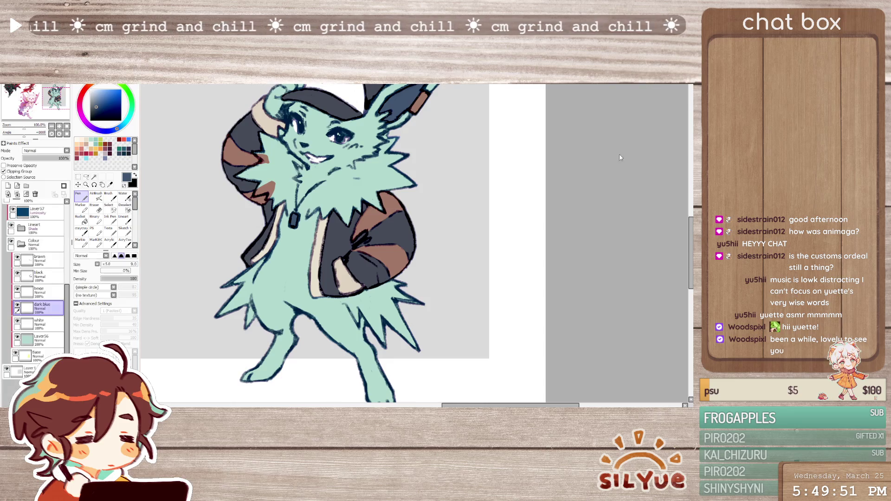
Lasso-select around the dog tag pendant, then deselect
click(86, 177)
drag(292, 207, 312, 206)
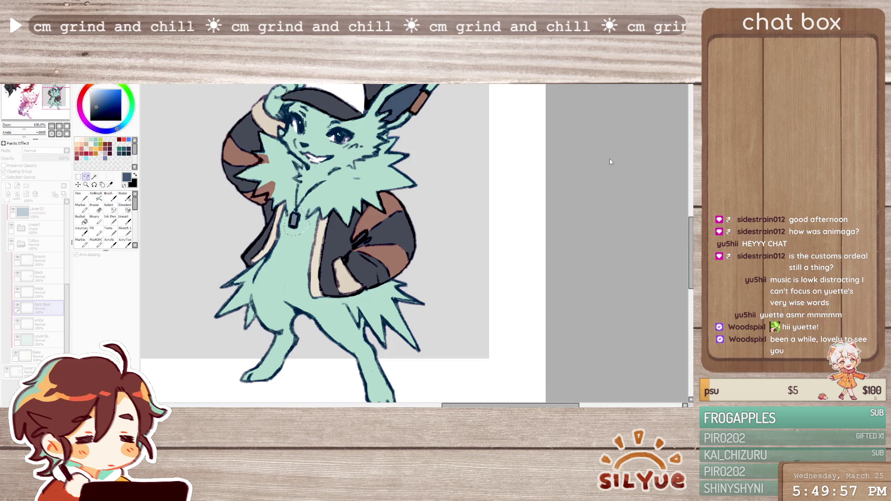
key(ctrl+d)
Expand the Lineart group, make body(4) active, and pick dark maroon with the craycray brush
click(21, 227)
click(41, 259)
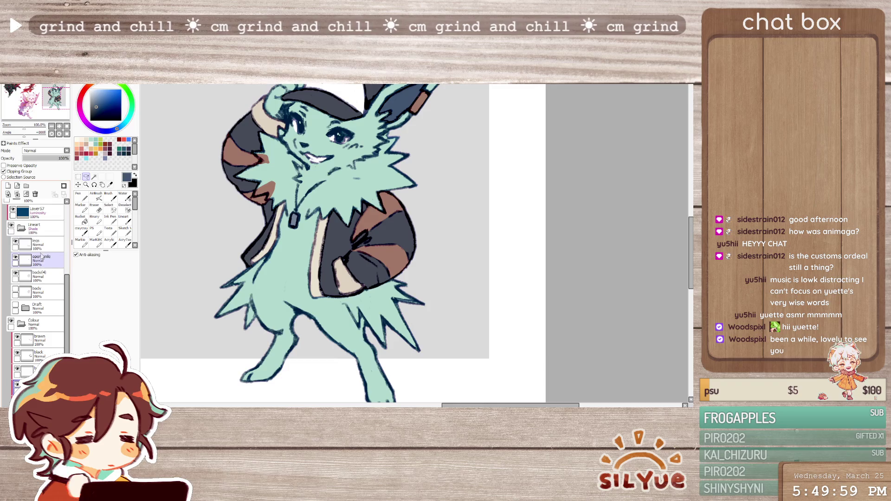
click(39, 275)
key(n)
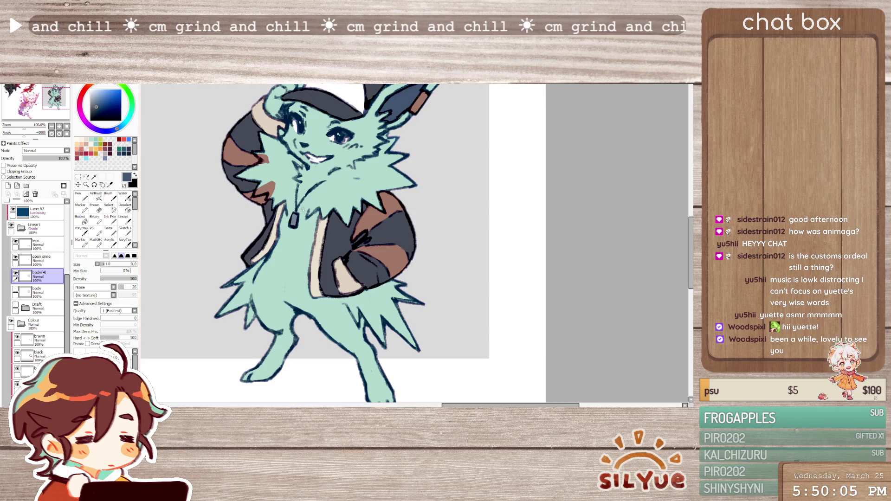
click(110, 145)
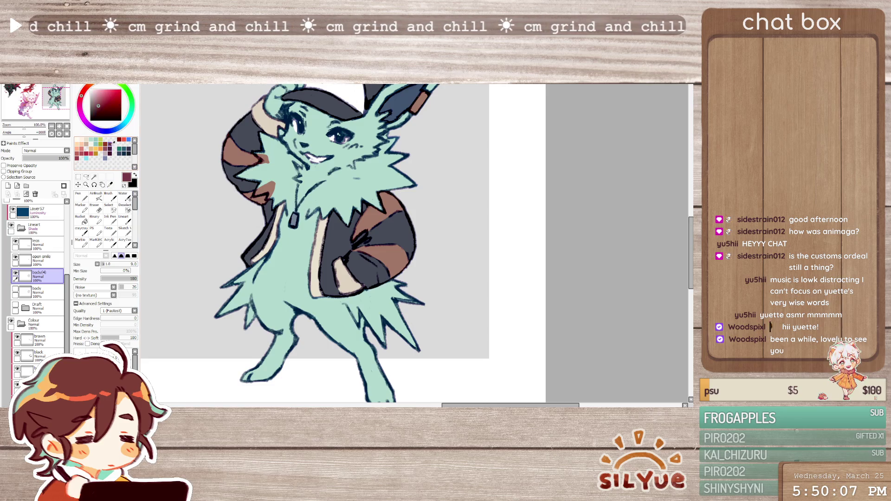
click(81, 228)
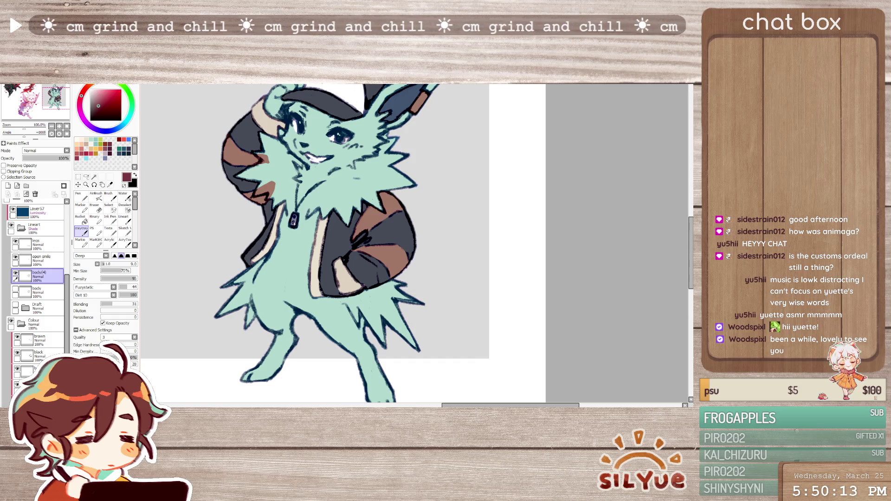
key(n)
key(b)
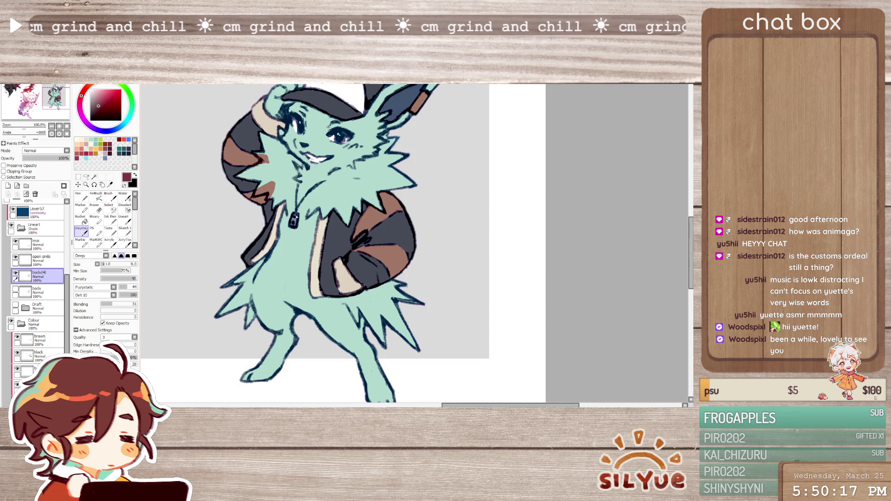
key(e)
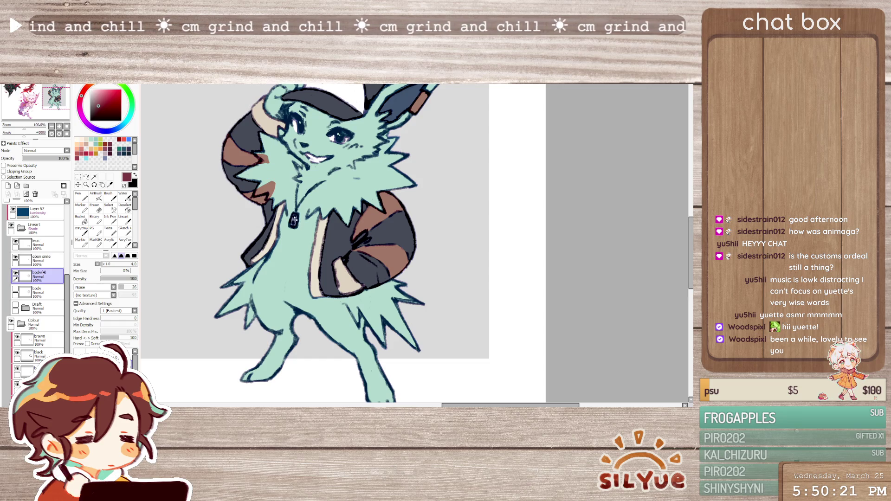
Collapse the Lineart group and delete a stray brown area near the cheek on the brown layer
key(e)
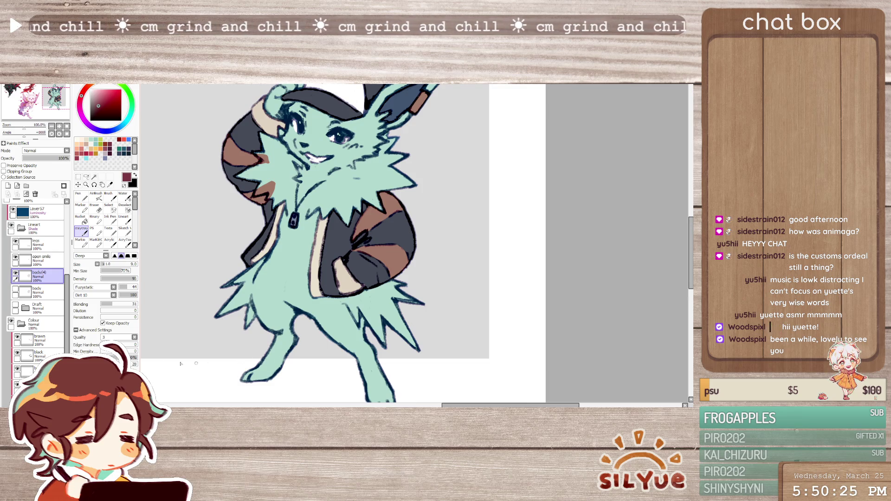
click(22, 228)
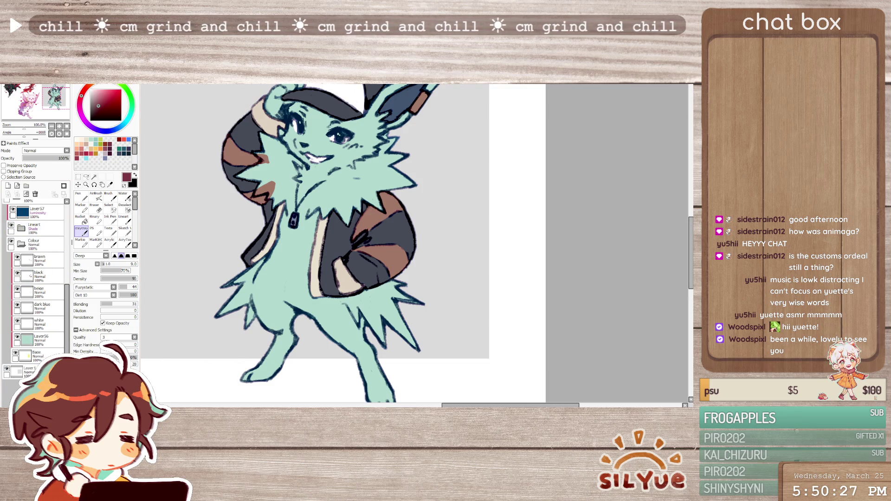
click(46, 324)
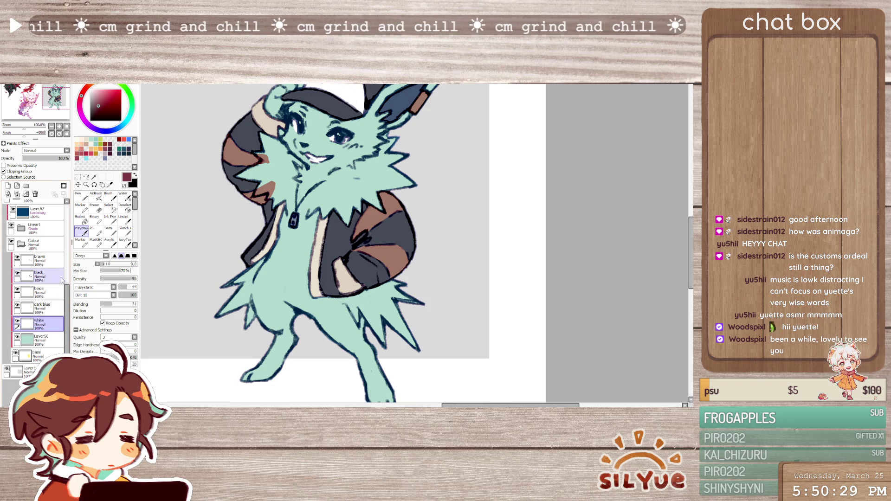
click(46, 291)
alt+click(276, 242)
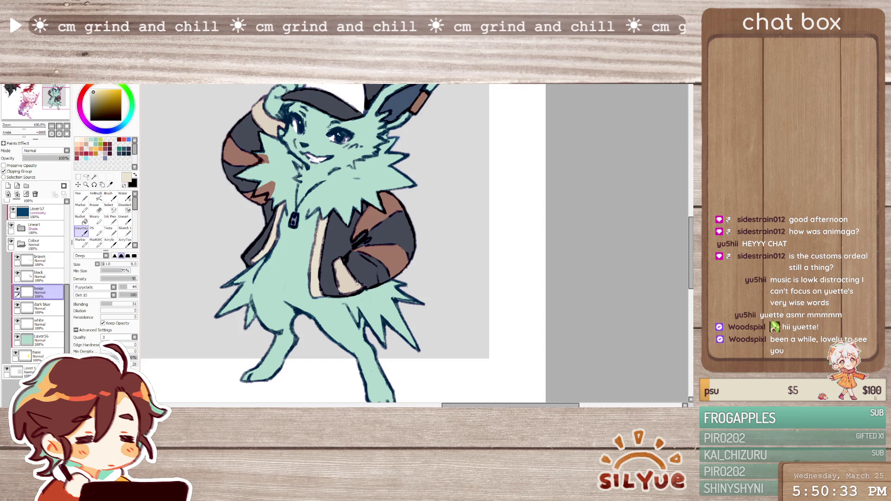
click(86, 177)
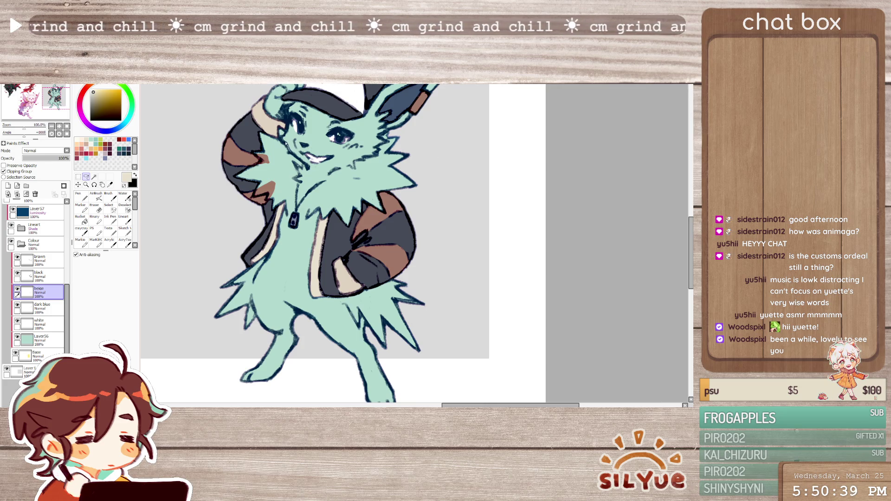
drag(288, 148, 260, 136)
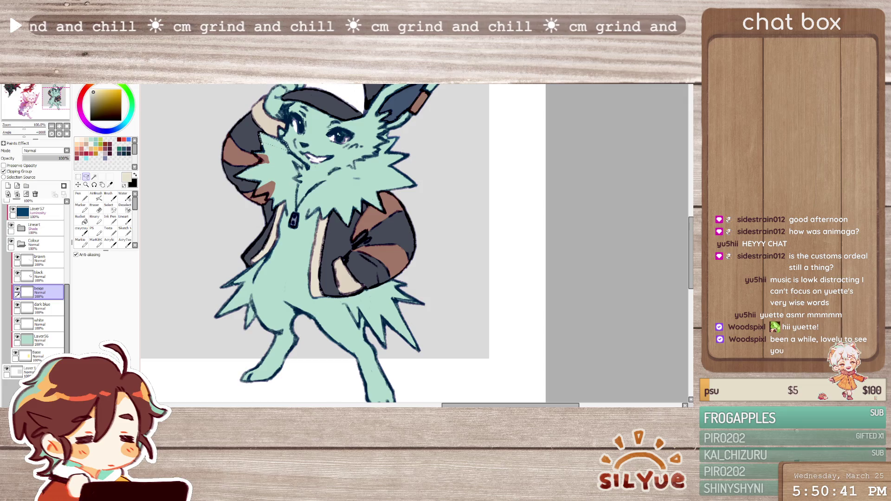
click(40, 260)
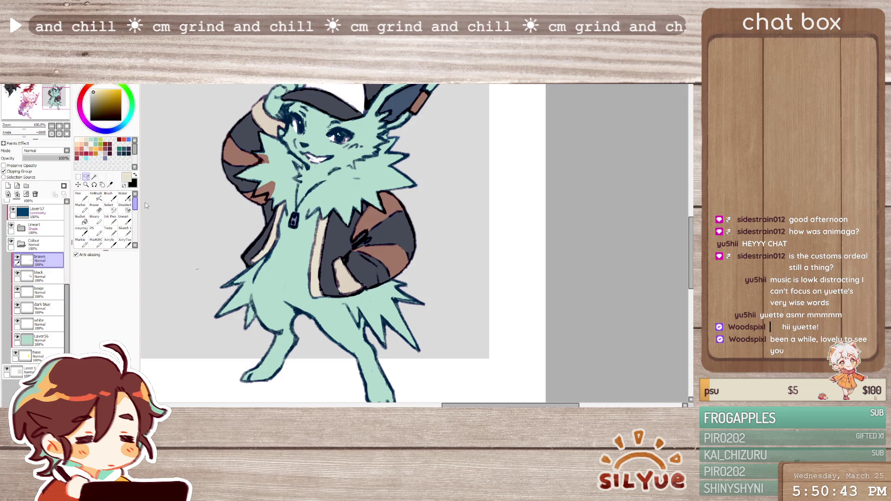
key(Delete)
key(ctrl+d)
Delete the remaining stray brown patches near the cheek and on the shoulder
mouse_move(253, 153)
mouse_down()
mouse_move(277, 162)
mouse_move(252, 151)
mouse_move(273, 194)
mouse_move(282, 175)
mouse_up()
key(Delete)
key(ctrl+d)
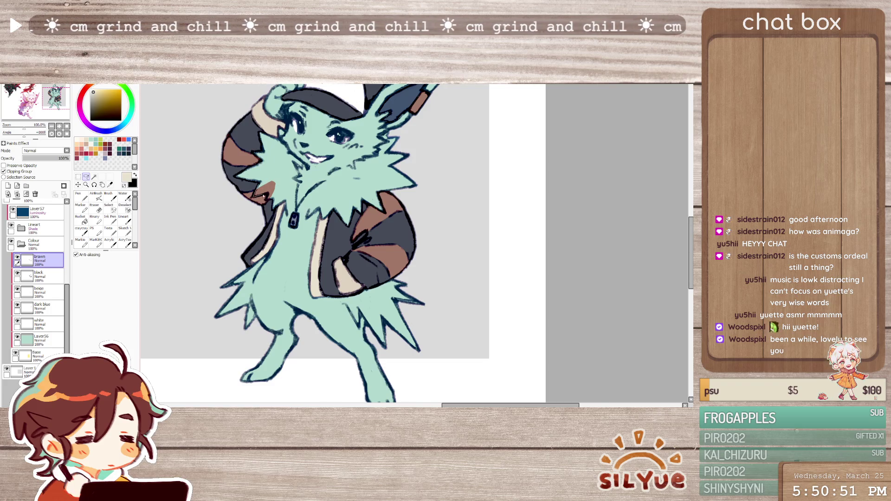
key(Delete)
key(ctrl+d)
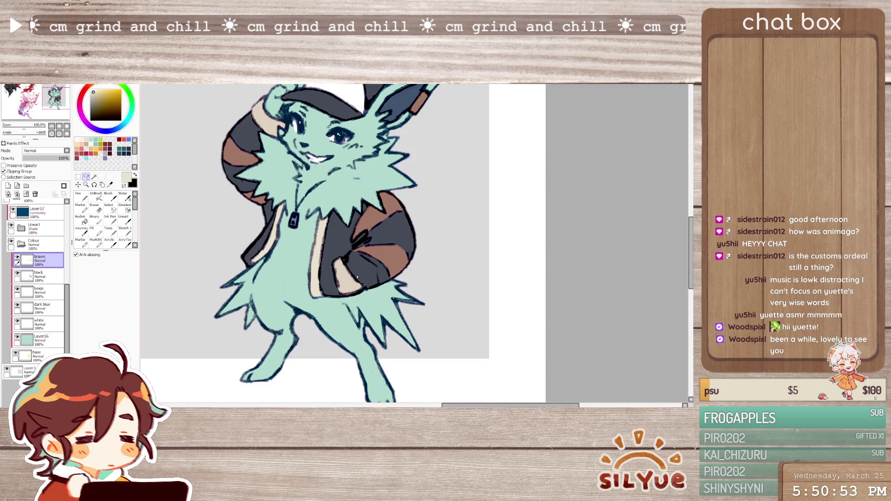
Add a new empty layer directly above the white layer
key(n)
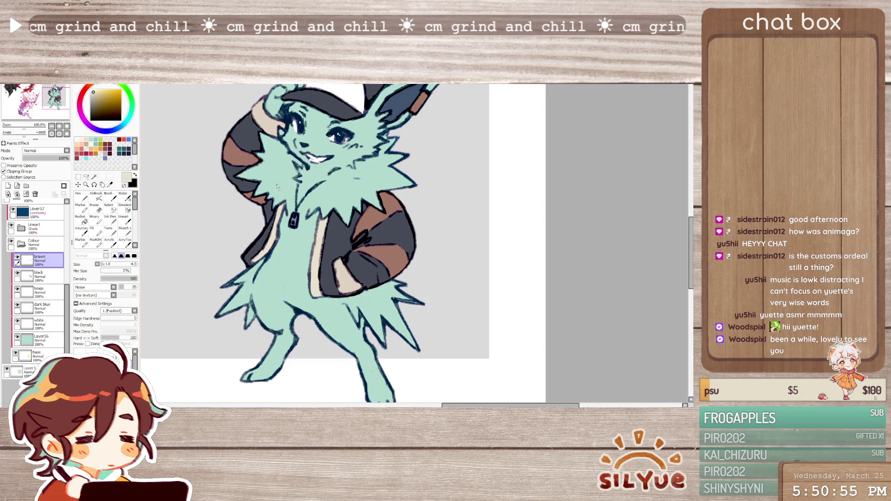
click(37, 271)
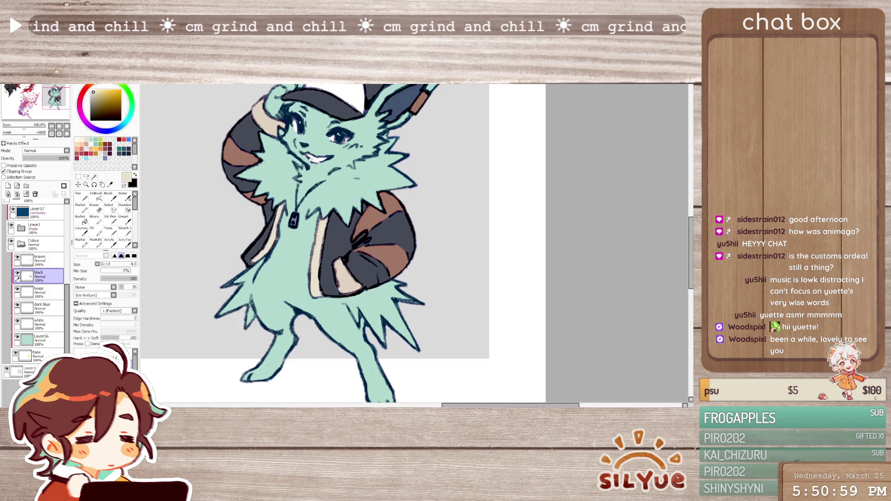
click(49, 325)
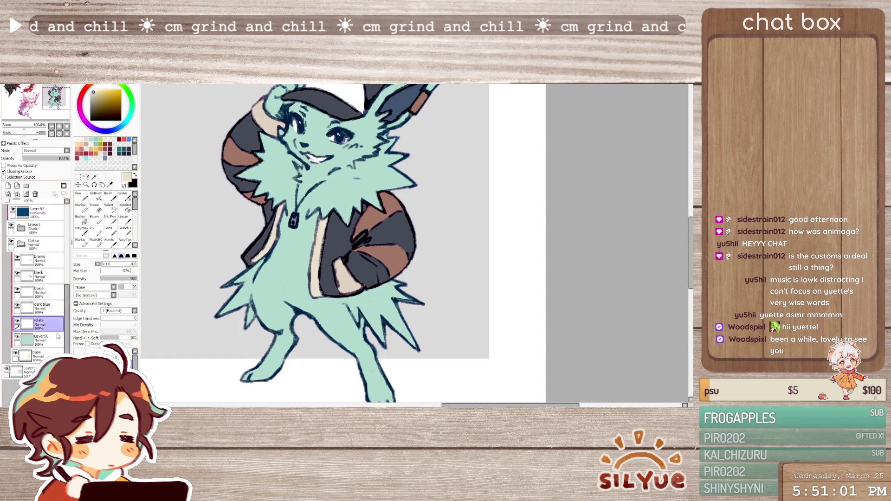
click(8, 186)
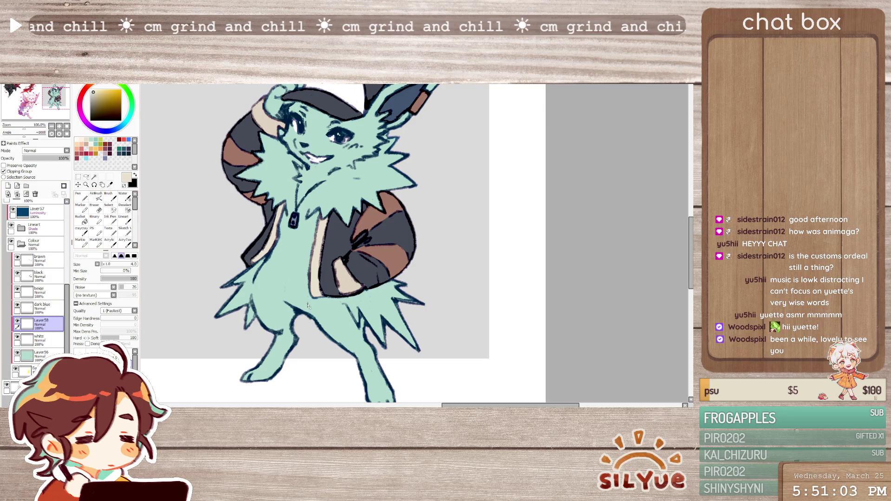
Lasso around the neck and chest fur ruff, adding the cheek fur edge to the selection
click(86, 177)
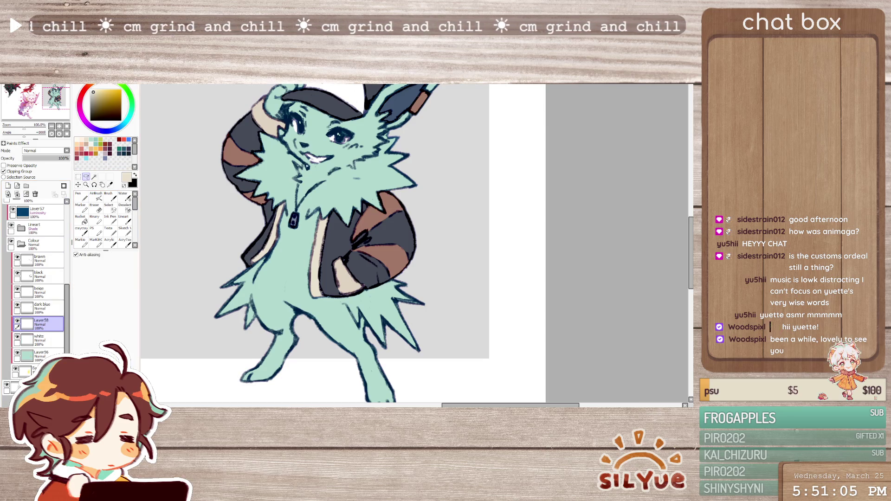
mouse_move(295, 158)
mouse_down()
mouse_move(288, 150)
mouse_move(243, 253)
mouse_move(299, 180)
mouse_up()
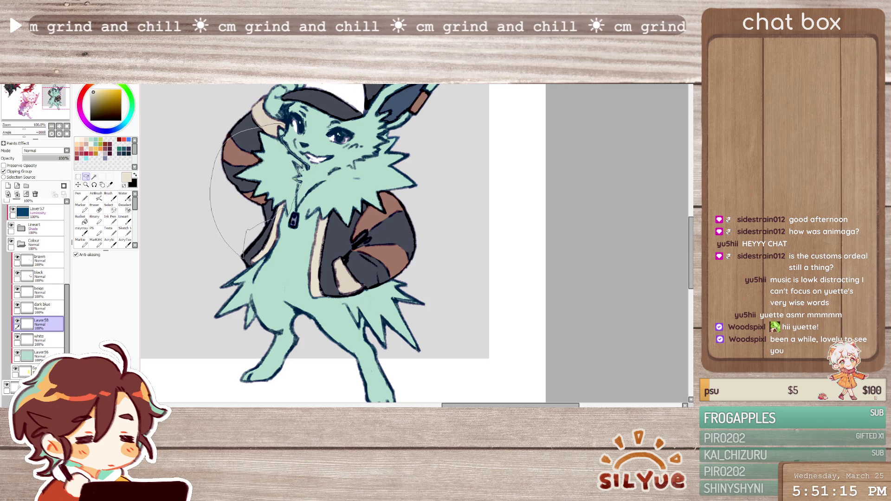
drag(298, 180, 307, 165)
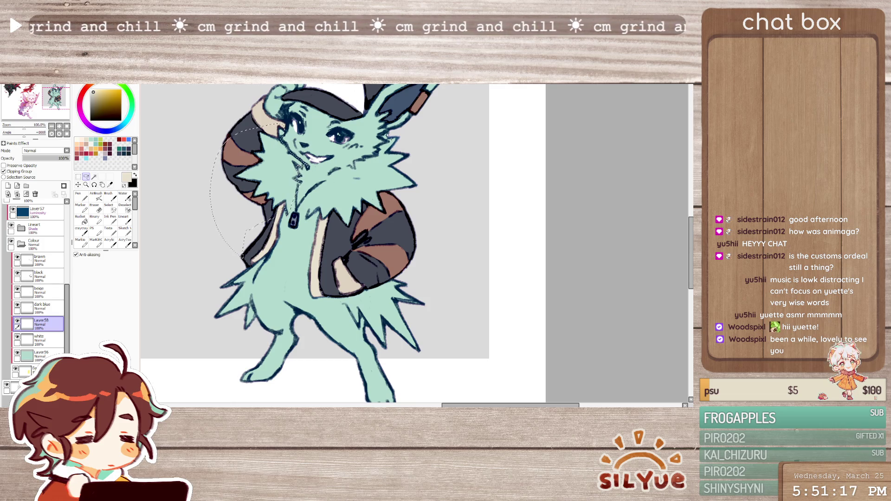
mouse_move(389, 144)
mouse_down()
mouse_move(331, 181)
mouse_move(310, 225)
mouse_move(412, 135)
mouse_up()
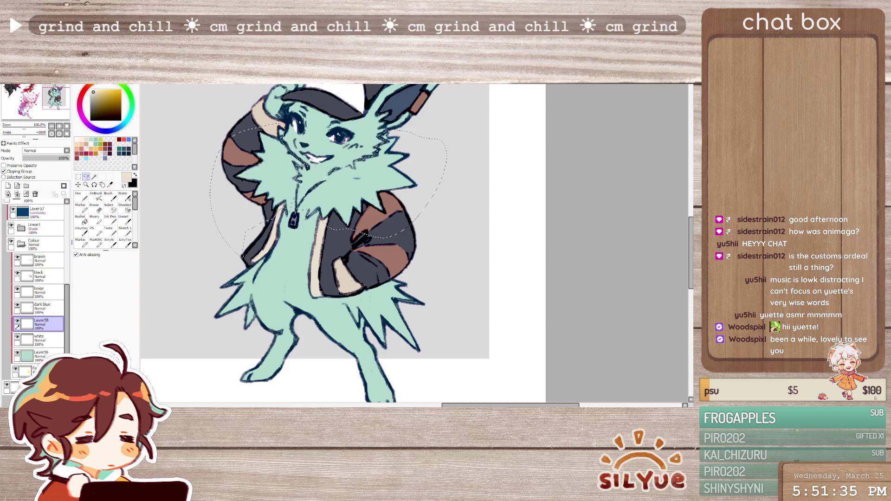
Bucket-fill the right and left sides of the chest fur cream, then deselect
click(93, 90)
click(81, 218)
click(357, 185)
click(252, 186)
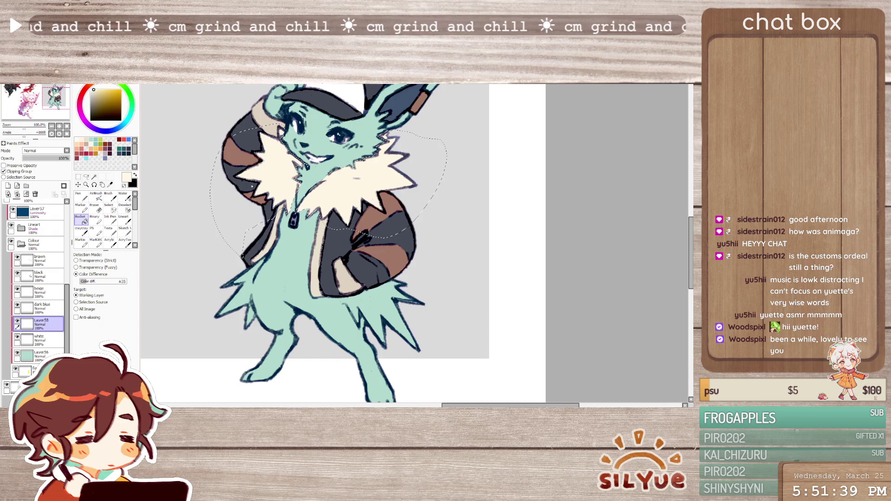
key(ctrl+d)
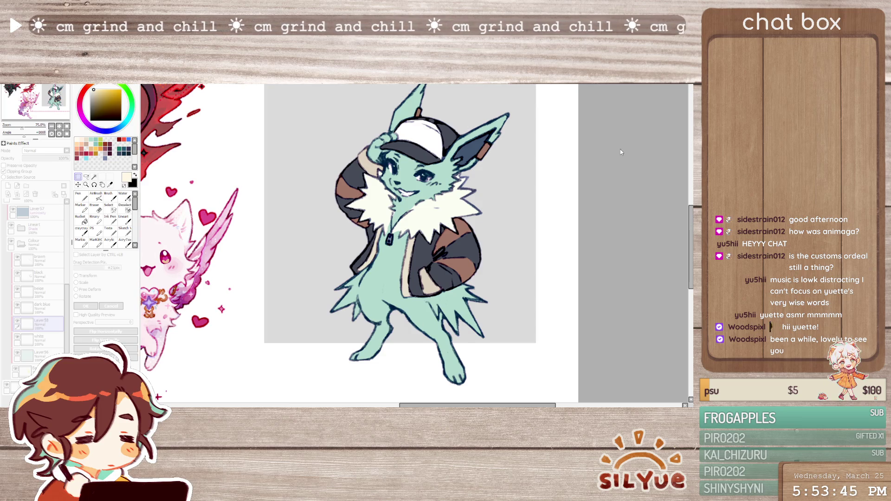
Compare the cream fur fill with undo/redo, then make the body colour layer Layer56 active
key(ctrl+z)
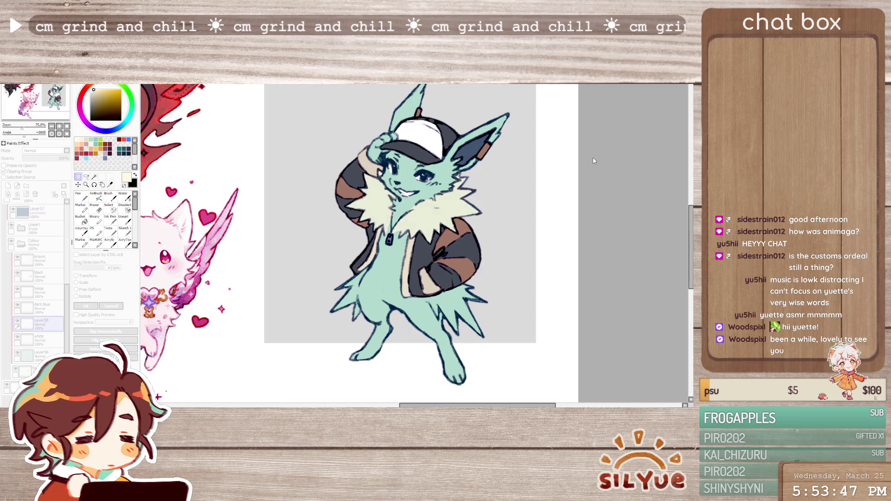
key(ctrl+y)
key(ctrl+z)
key(ctrl+y)
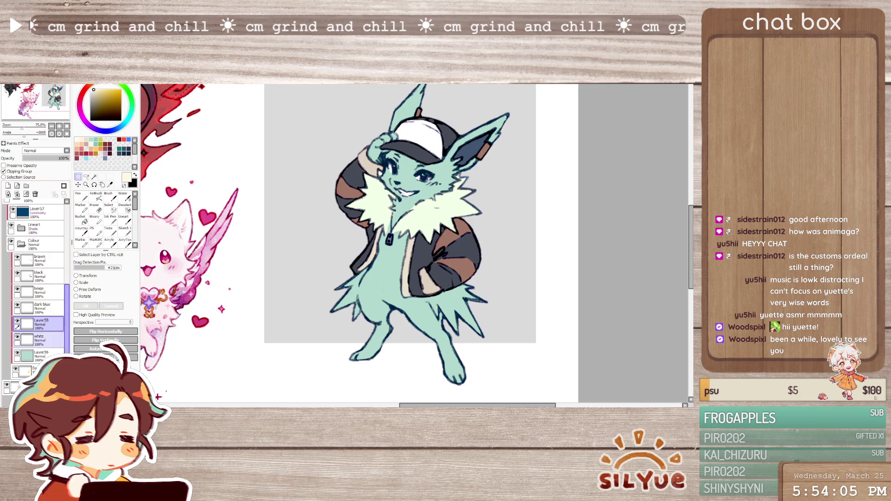
click(41, 355)
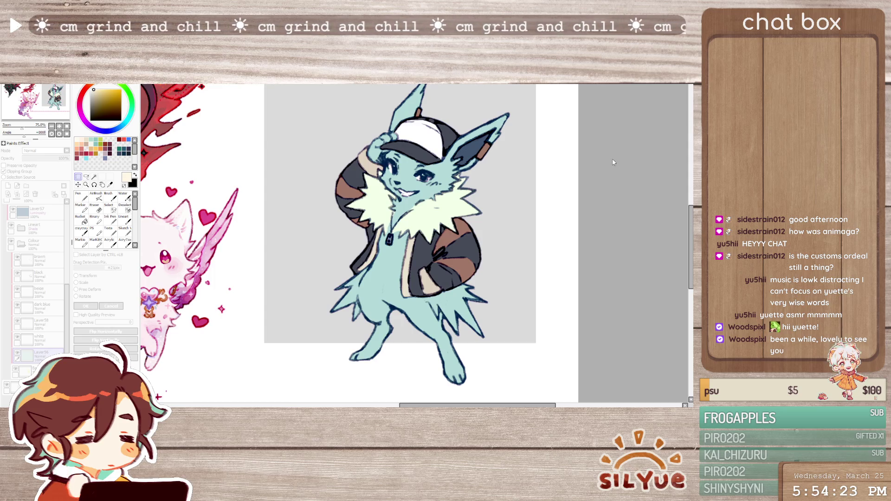
scroll(415, 148, down, 3)
scroll(417, 139, up, 1)
scroll(417, 139, up, 1)
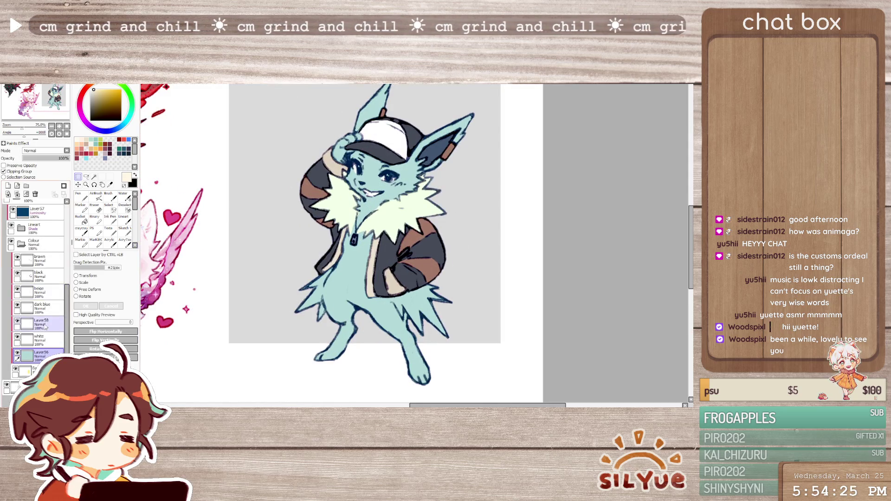
Rename Layer58 to 'neck fur'
click(40, 326)
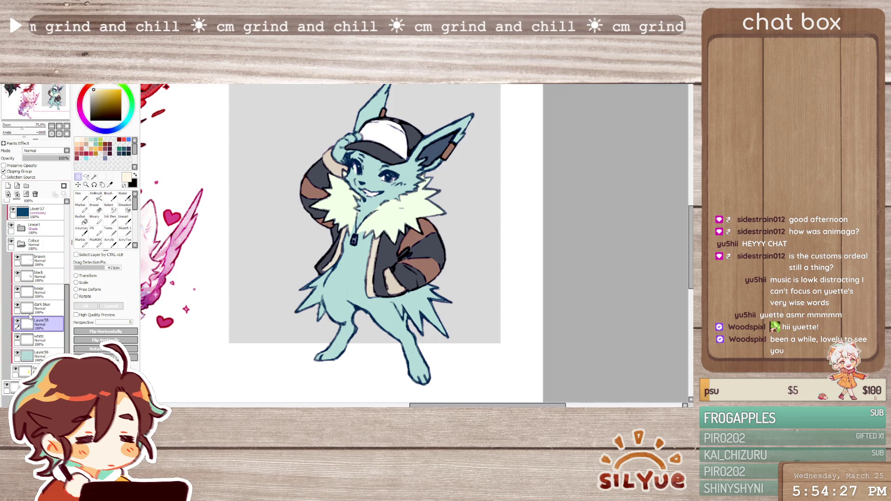
text(neck fur)
key(Return)
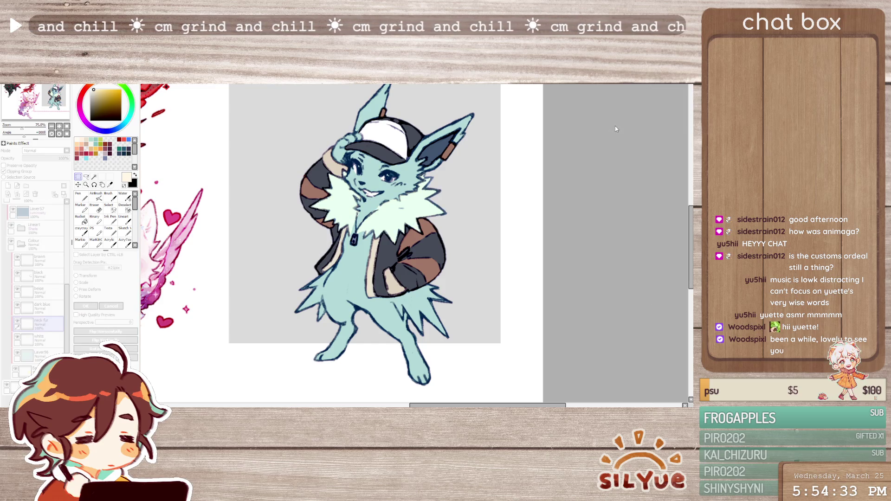
click(609, 156)
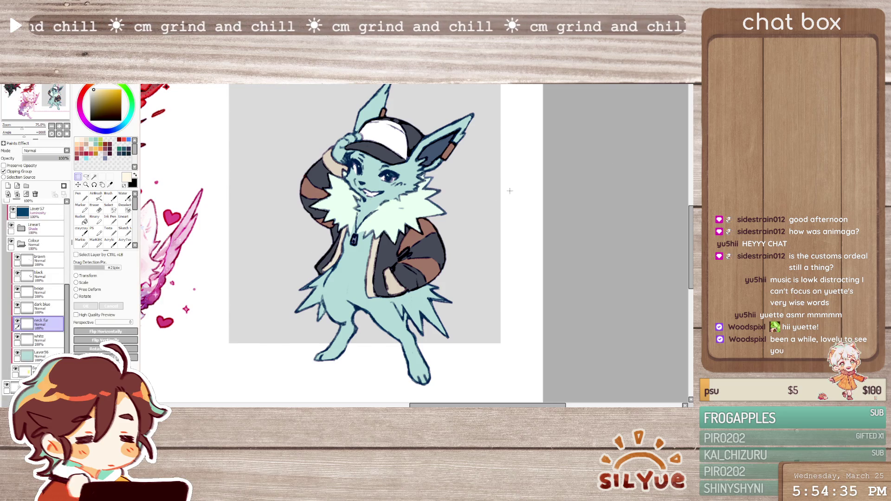
scroll(509, 191, down, 1)
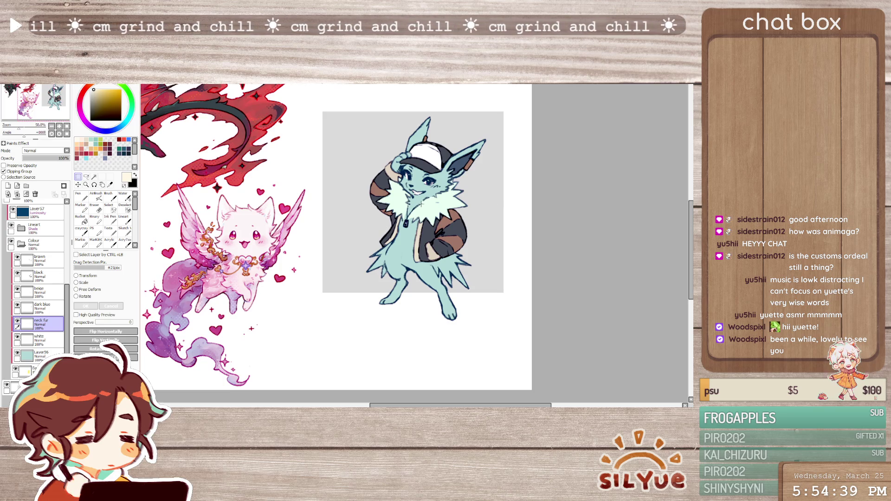
scroll(444, 254, up, 1)
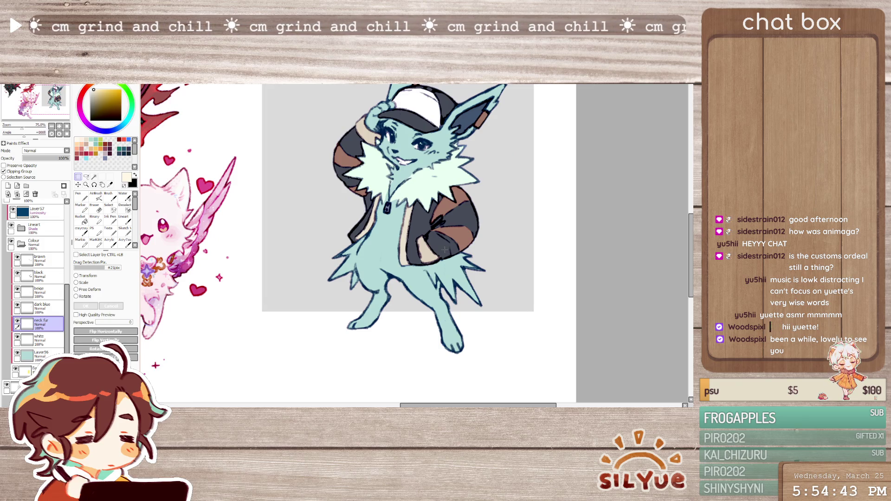
scroll(444, 250, down, 1)
scroll(444, 249, up, 1)
scroll(424, 212, up, 1)
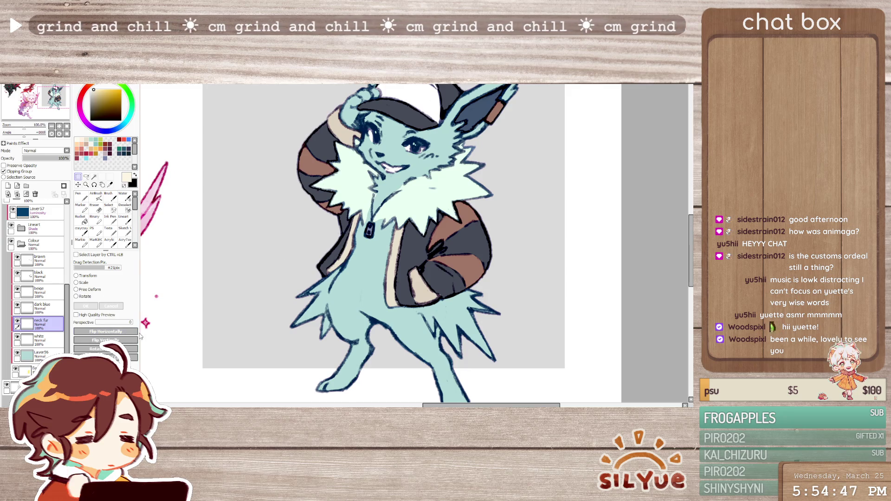
Sample the pale mint and paint it over the fur below the chin with the flat acrylic brush
key(b)
alt+click(353, 196)
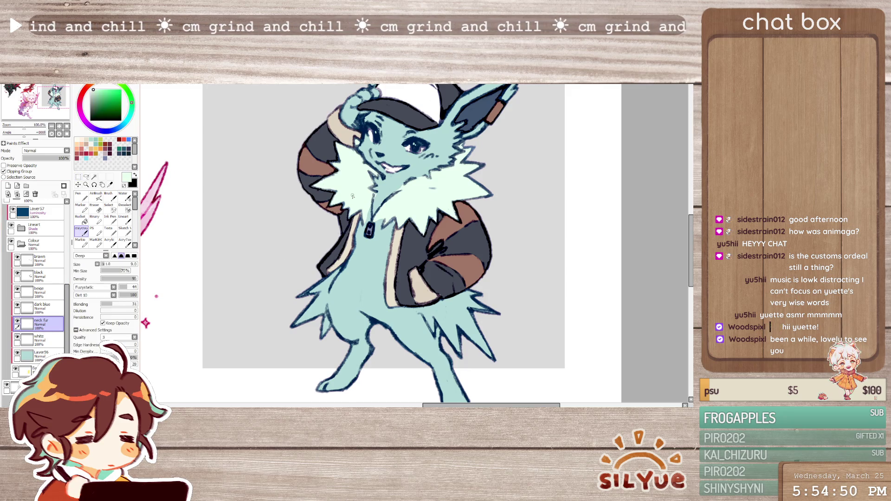
click(109, 239)
drag(392, 193, 377, 218)
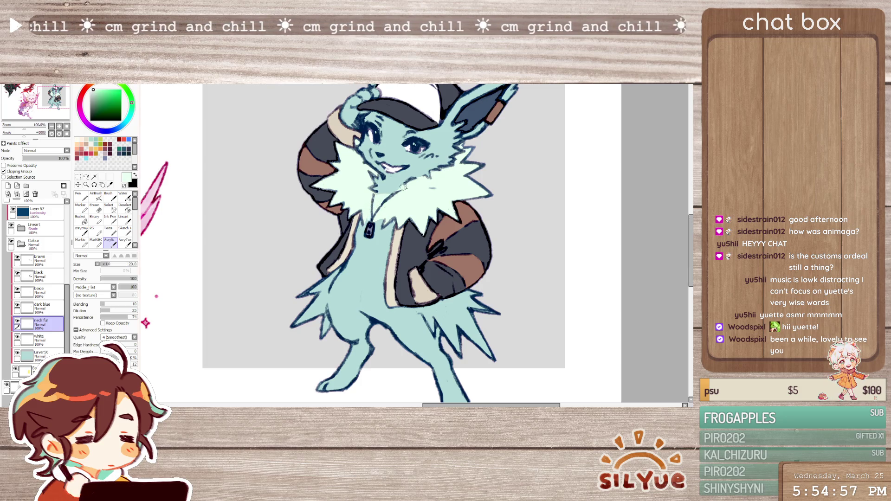
Sample the teal body colour, set brush size 20, then reselect Acrylic and sample the neck fur's pale mint
key(e)
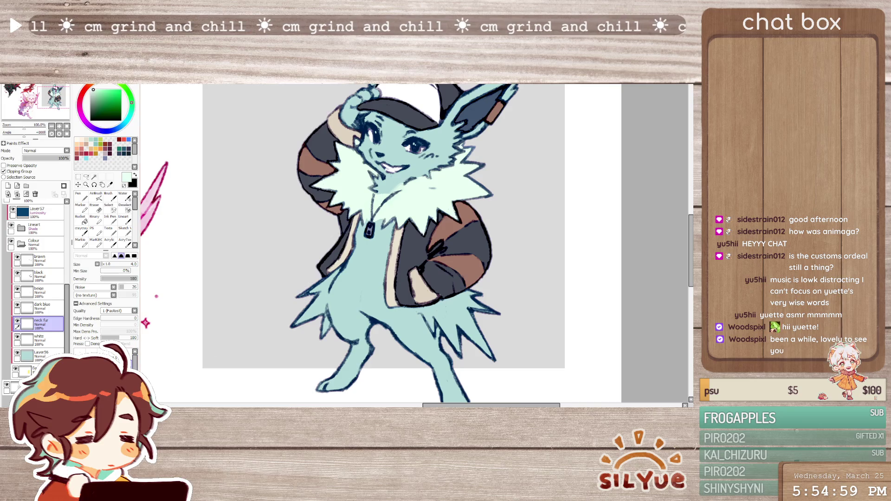
alt+click(376, 267)
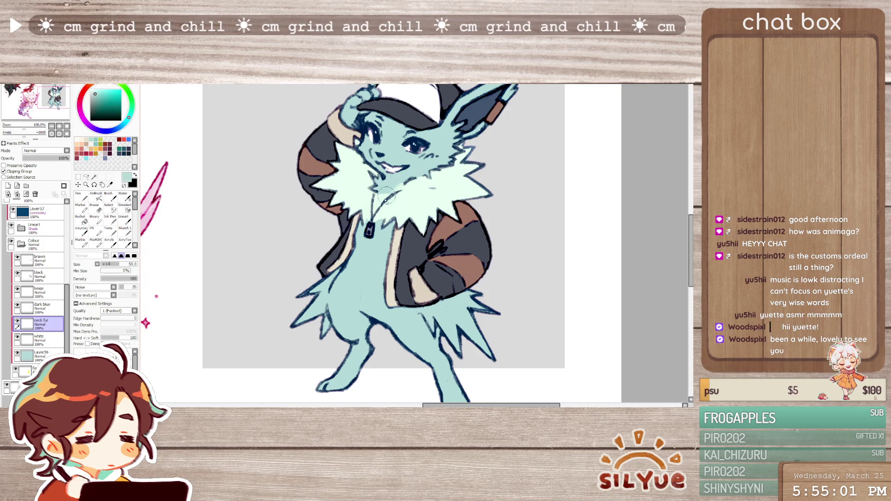
key(bracketleft)
key(bracketleft)
key(bracketleft)
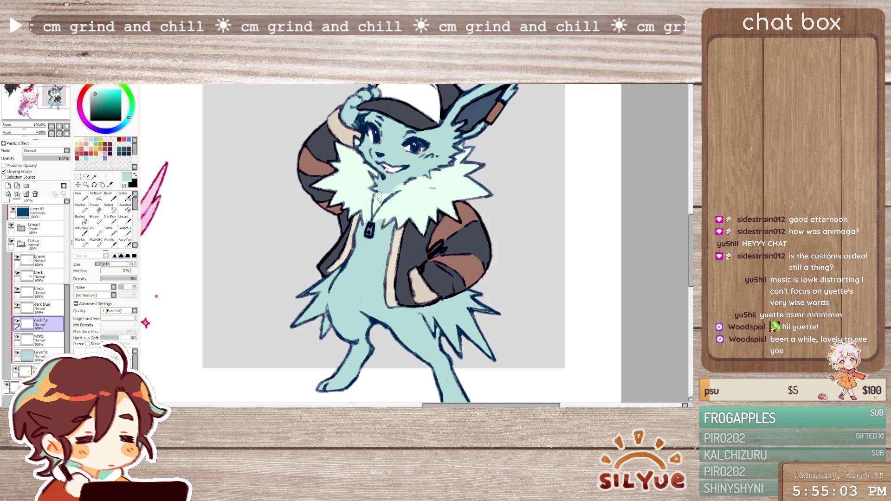
click(111, 242)
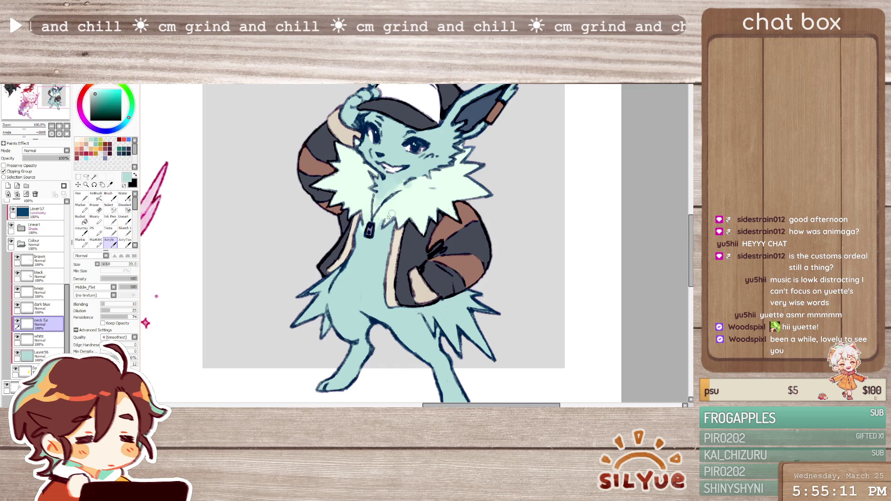
alt+click(424, 186)
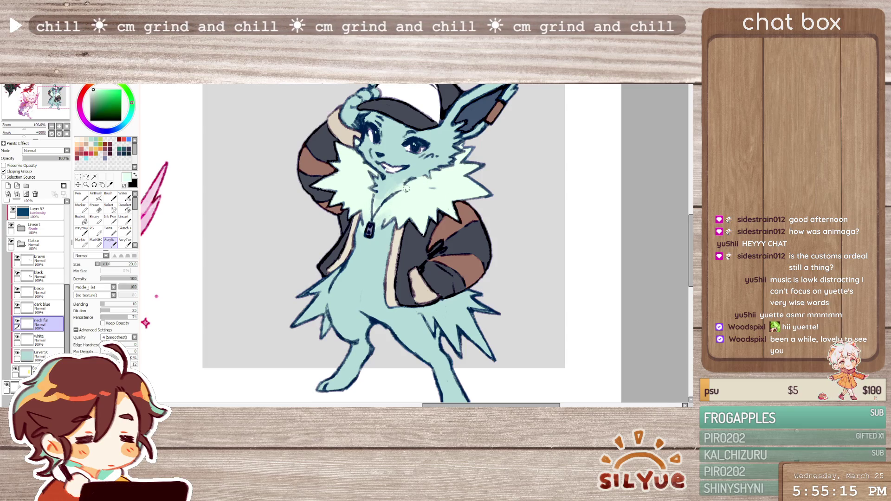
scroll(455, 191, down, 2)
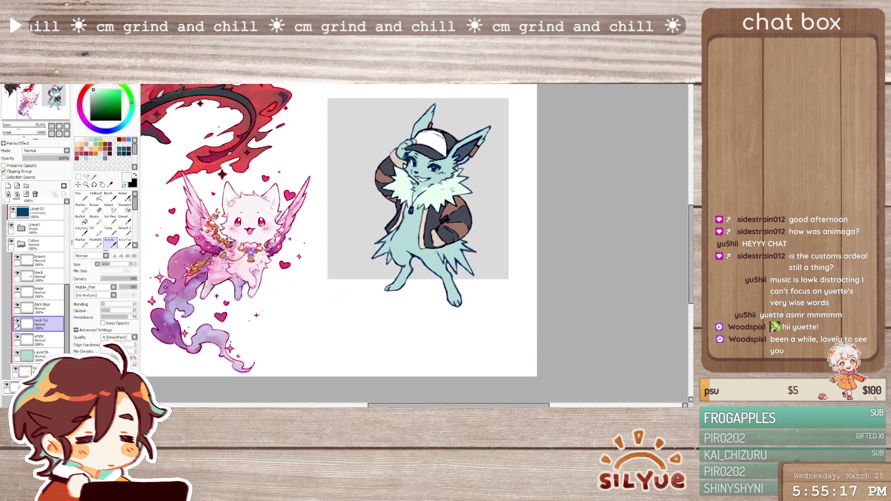
Add a new empty layer above Layer57
scroll(495, 172, up, 1)
scroll(448, 210, down, 1)
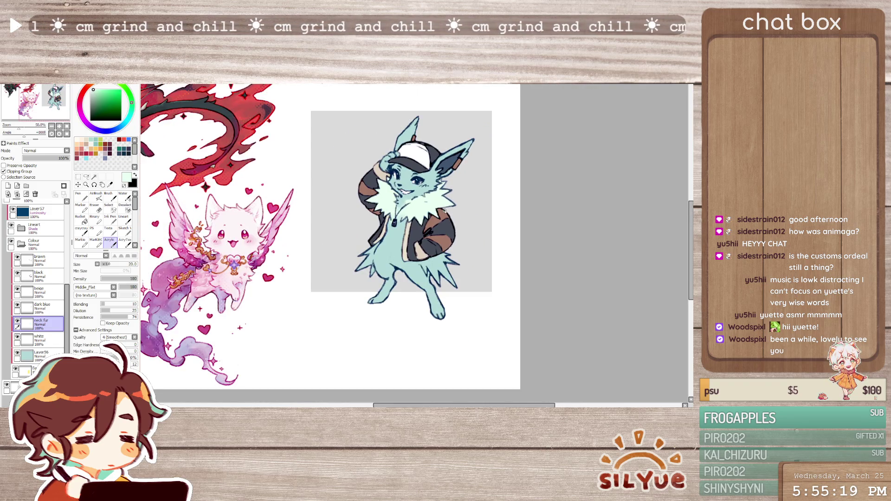
scroll(445, 211, up, 1)
scroll(40, 261, up, 2)
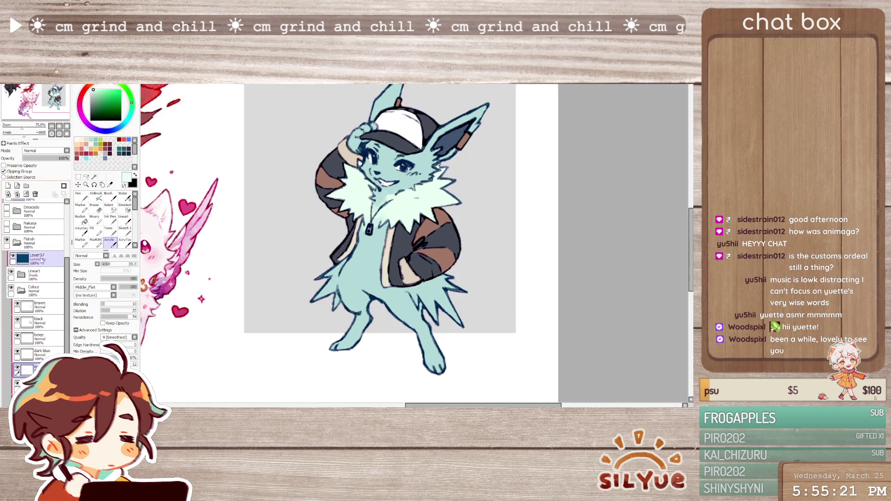
click(8, 186)
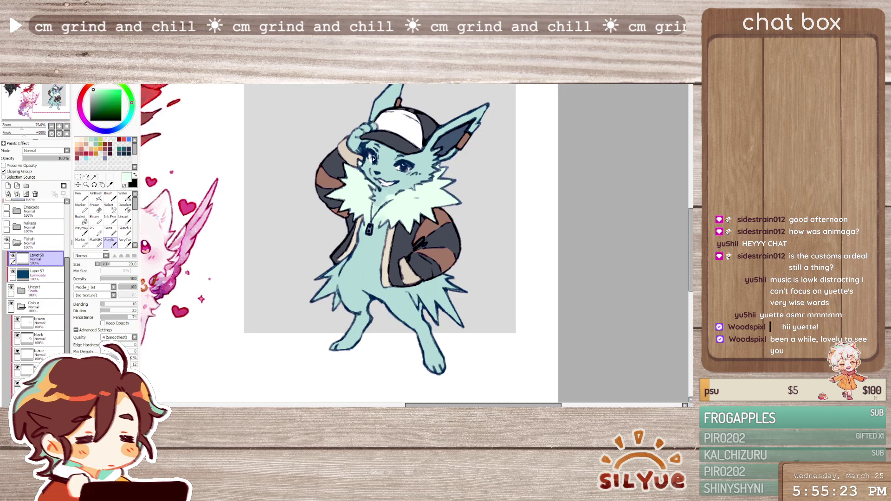
Pick a fully saturated bright cyan on the colour wheel and square
scroll(373, 159, up, 1)
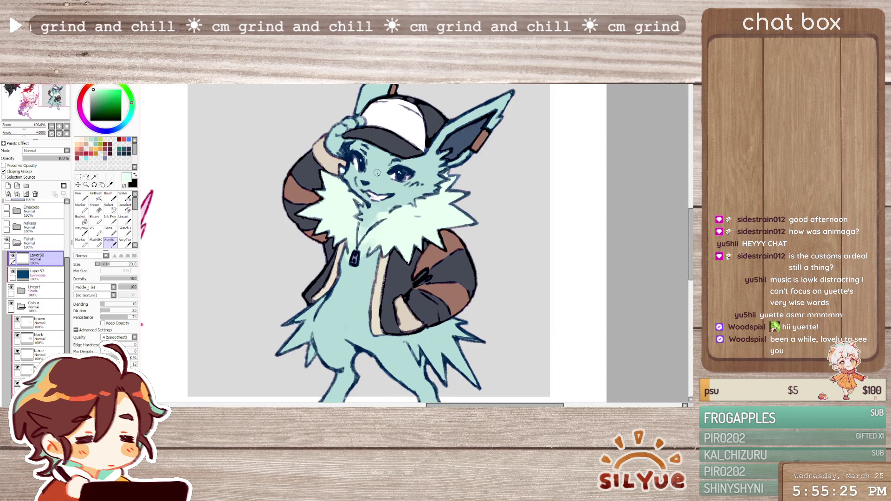
drag(377, 173, 369, 141)
click(120, 89)
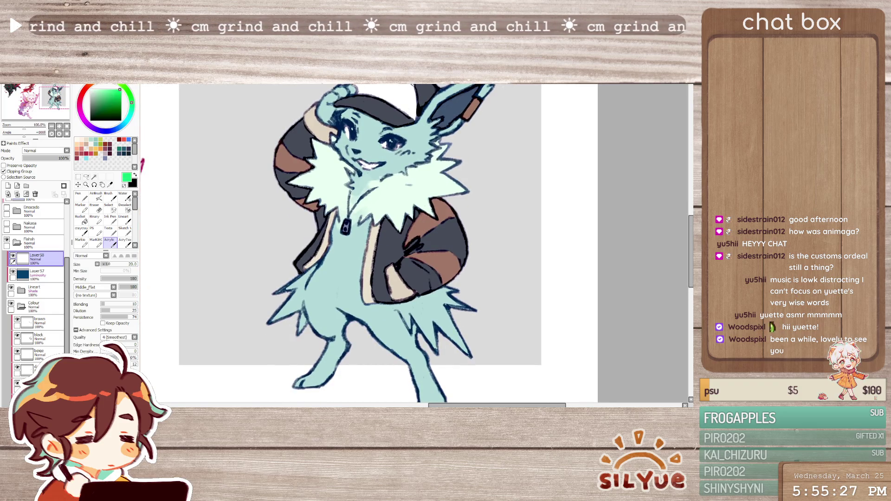
drag(131, 113, 127, 121)
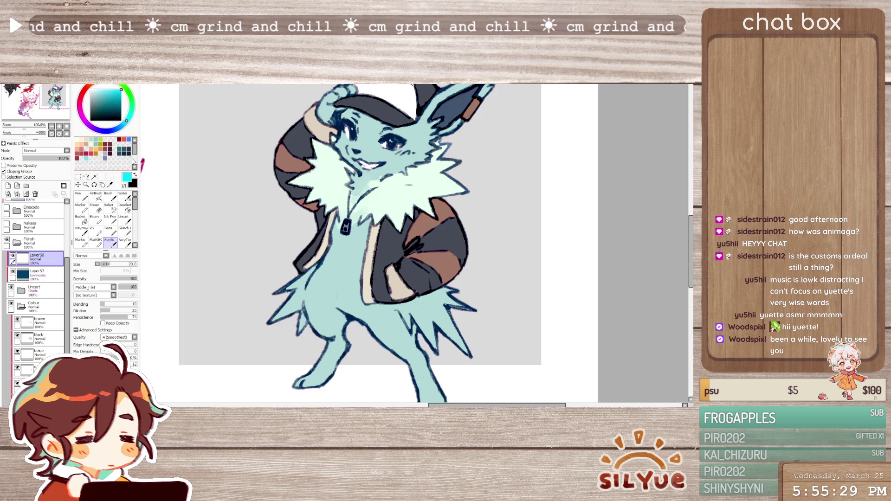
Paint cyan rim-light strokes along the leg, belly and hind leg with the flat brush
mouse_move(301, 301)
mouse_down()
mouse_move(305, 316)
mouse_move(324, 262)
mouse_up()
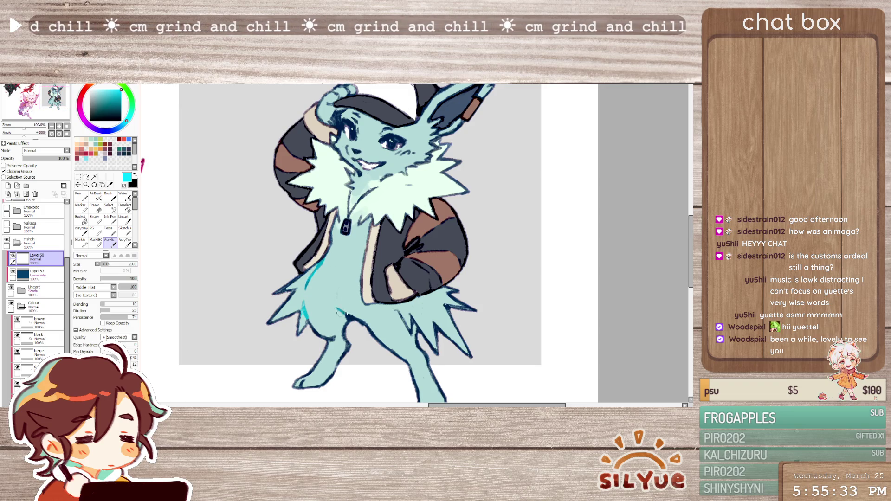
mouse_move(342, 313)
mouse_down()
mouse_move(367, 320)
mouse_move(402, 312)
mouse_move(415, 328)
mouse_up()
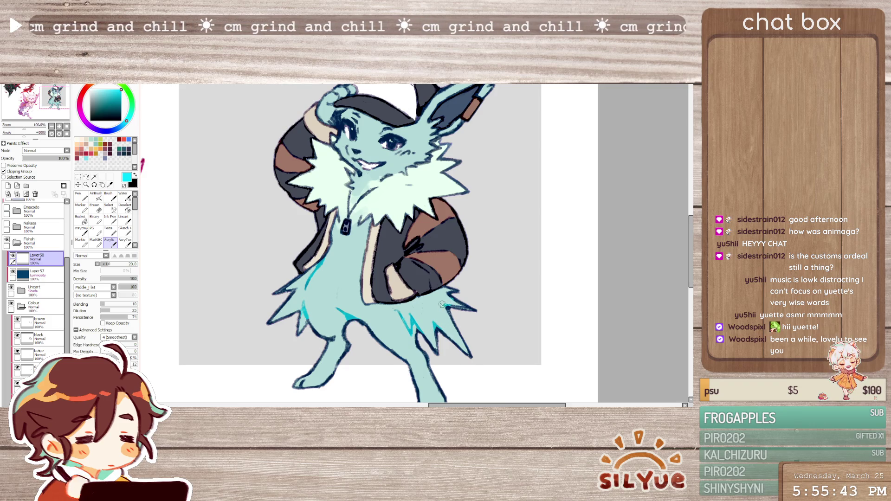
key(e)
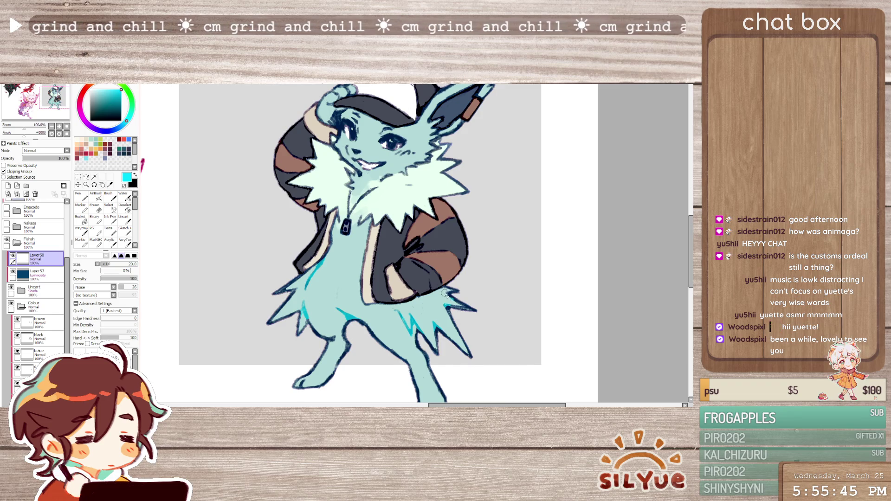
key(b)
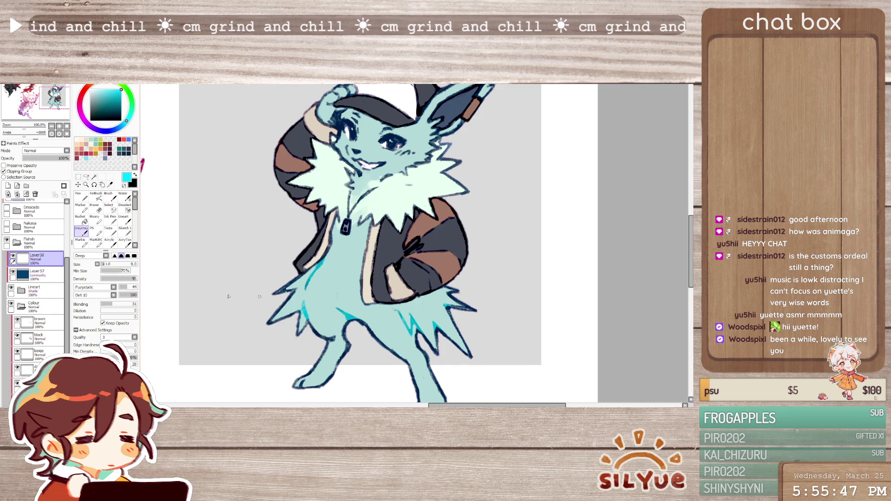
key(b)
drag(331, 327, 326, 328)
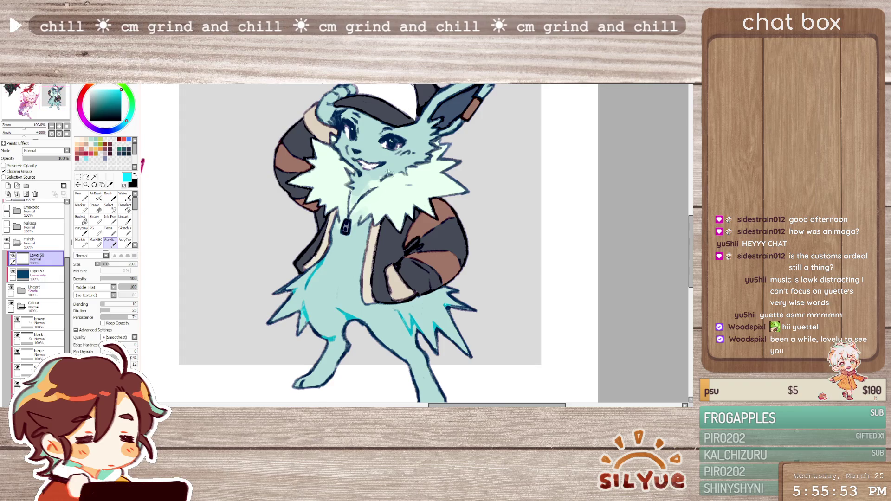
Add cyan rim light over the neck fur edge, finishing with the crayon-style brush
mouse_move(358, 169)
mouse_down()
mouse_move(348, 195)
mouse_move(351, 181)
mouse_move(348, 193)
mouse_move(433, 166)
mouse_up()
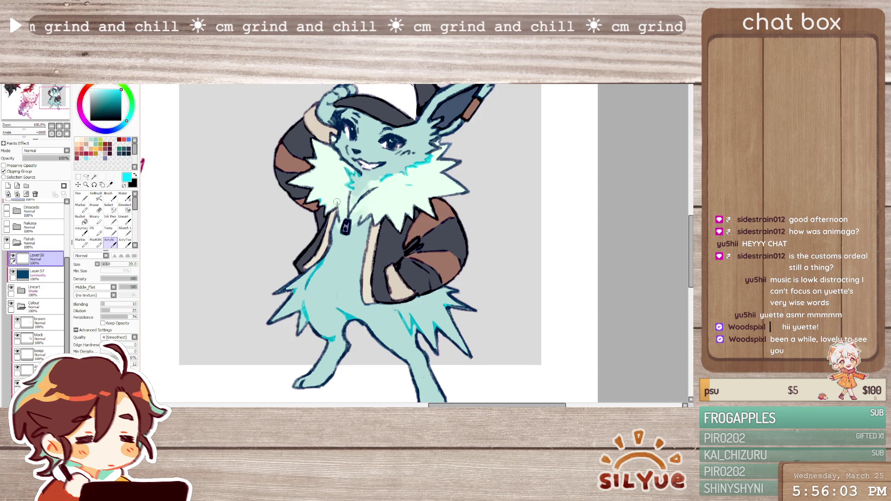
key(c)
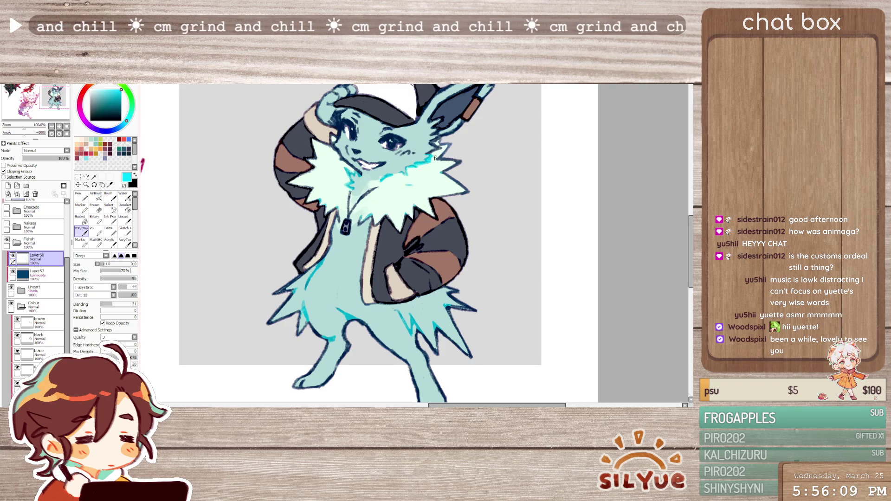
drag(441, 122, 421, 155)
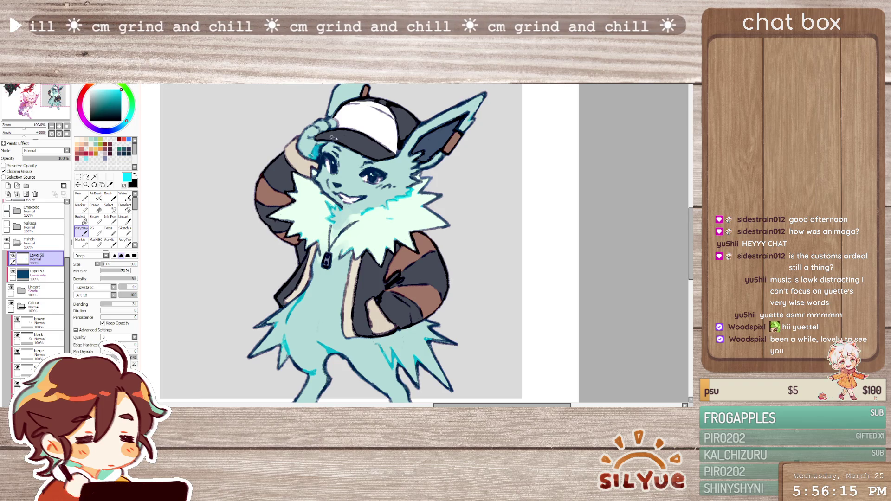
Zoom in and paint cyan highlights on the paw and fingers by the cap brim with the Acrylic brush at size 9
scroll(364, 146, down, 4)
scroll(363, 145, up, 3)
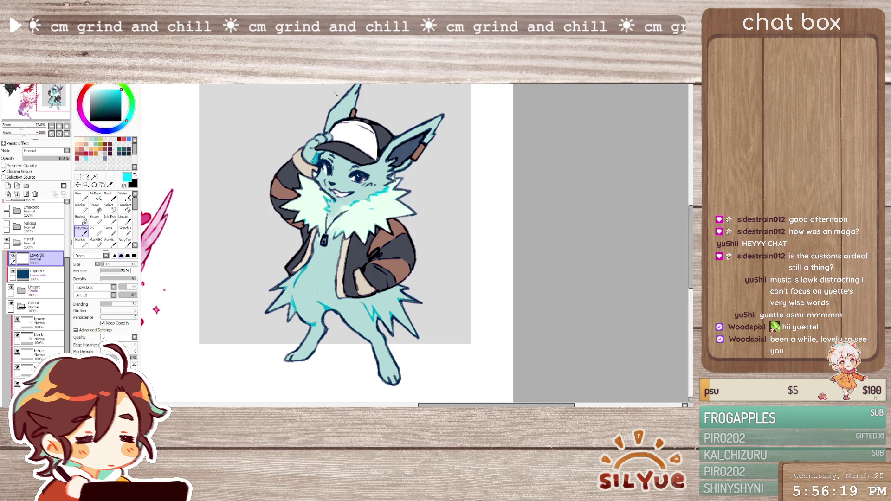
scroll(570, 148, up, 2)
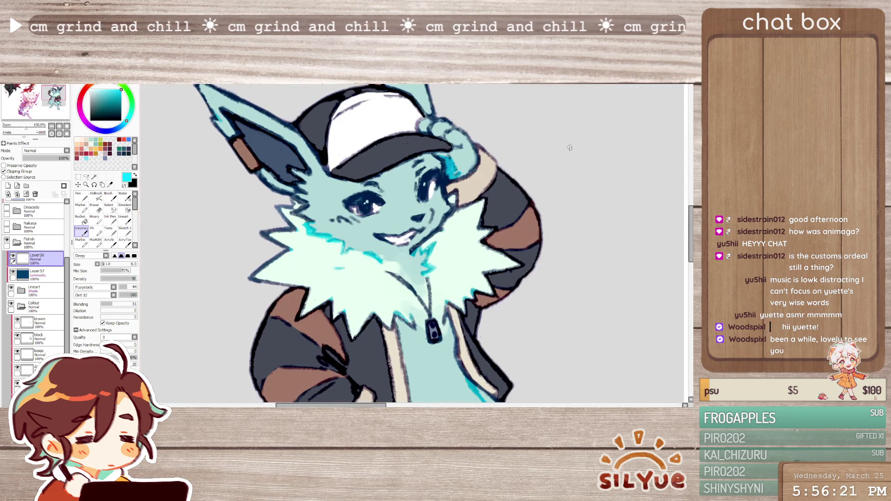
click(110, 240)
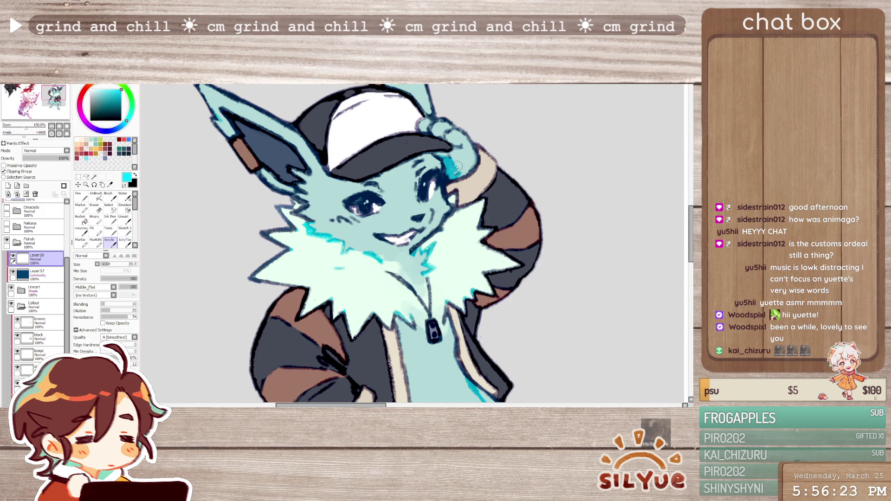
key(bracketleft)
key(bracketleft)
key(bracketleft)
mouse_move(454, 170)
mouse_down()
mouse_move(460, 143)
mouse_move(450, 135)
mouse_up()
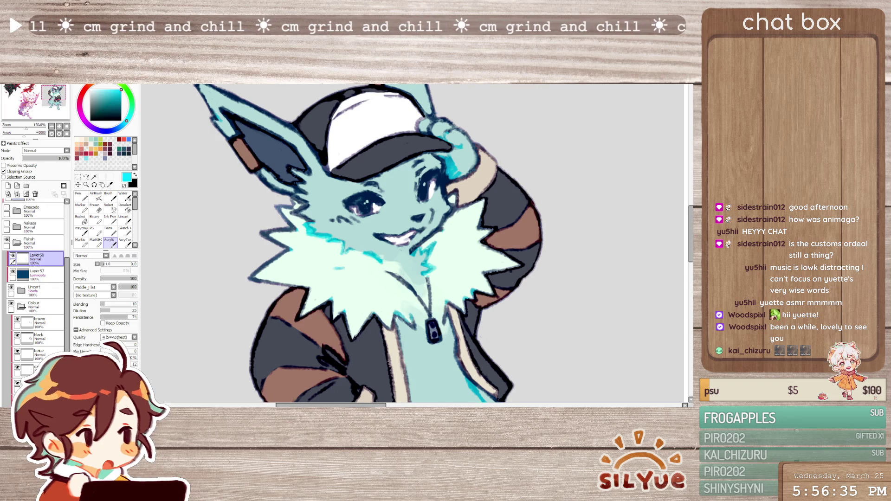
drag(432, 134, 445, 131)
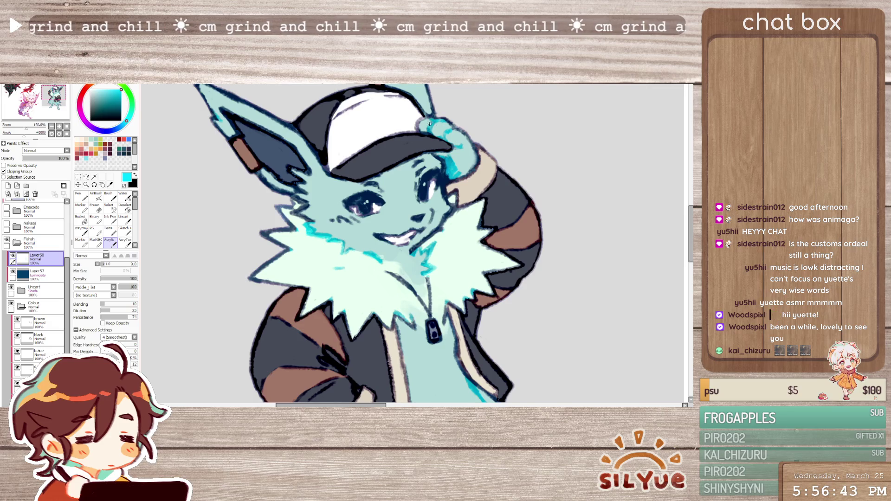
scroll(430, 123, down, 3)
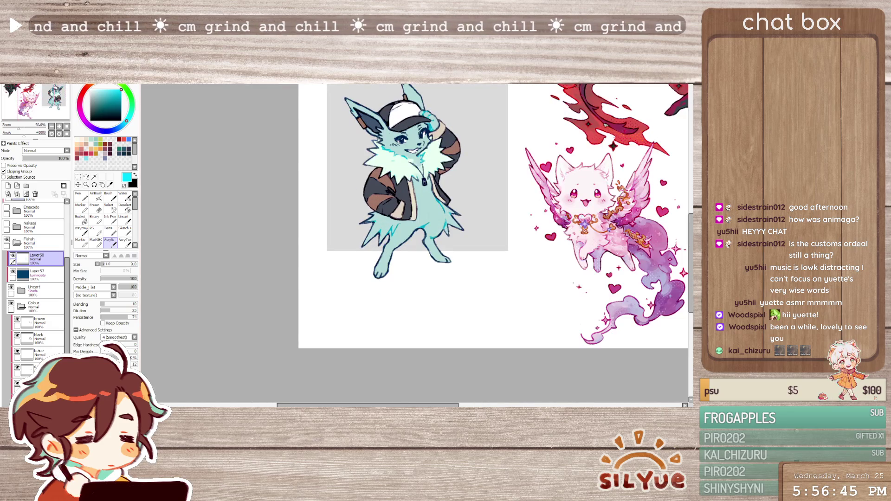
Mirror the canvas view to check the drawing, then flip it back to normal
key(h)
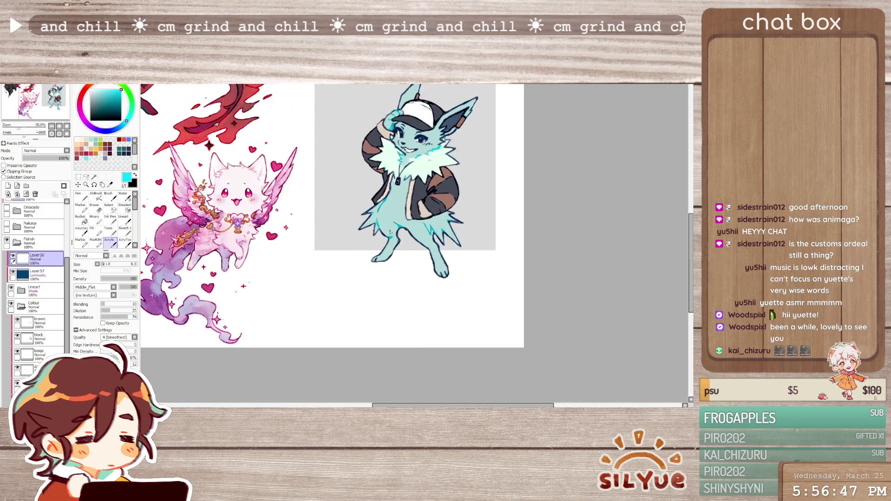
scroll(388, 244, up, 1)
scroll(388, 244, up, 1)
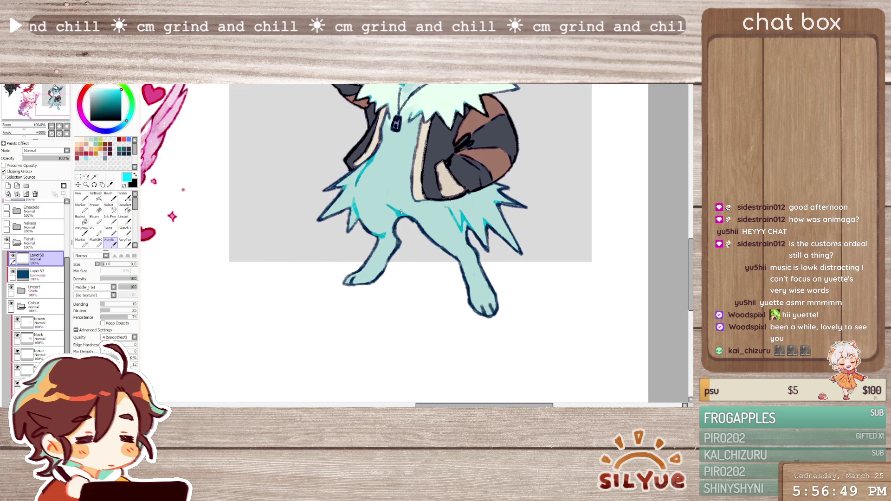
key(h)
key(e)
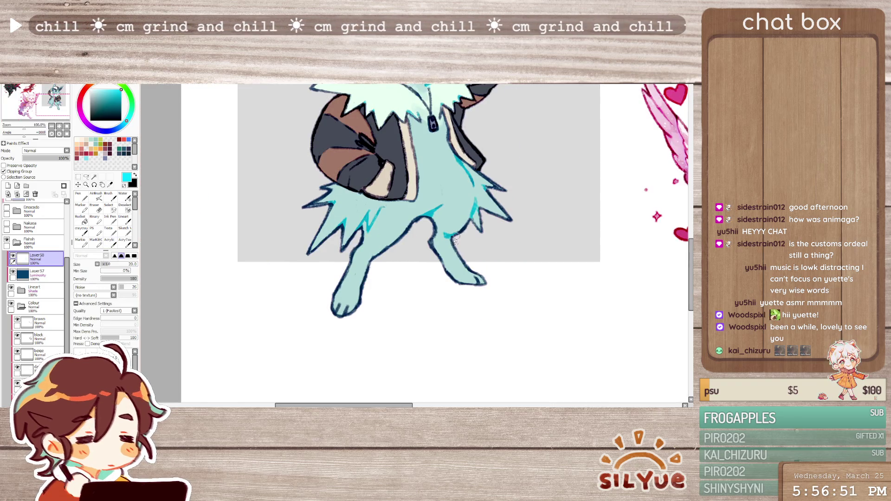
key(h)
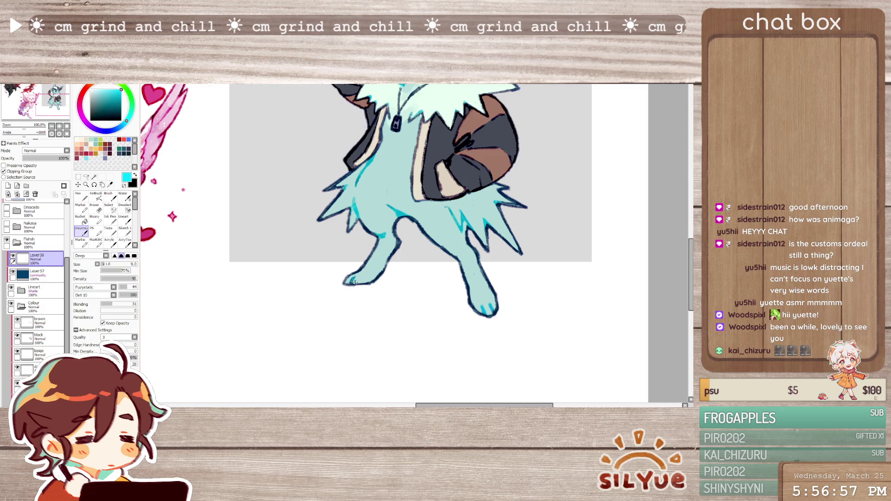
scroll(402, 246, down, 3)
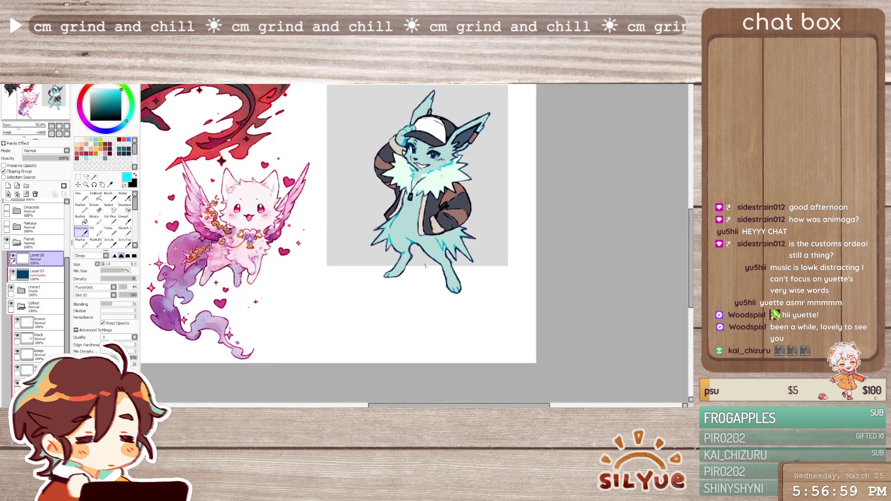
scroll(434, 249, up, 3)
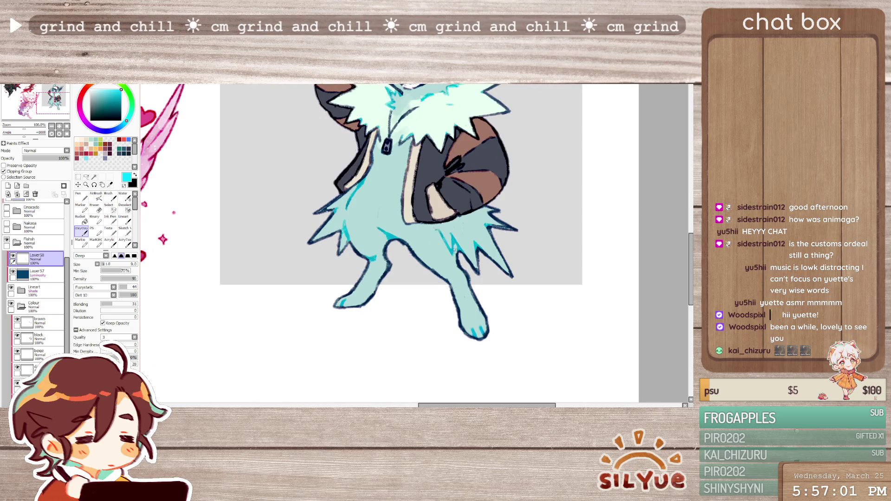
Paint a cyan rim-light highlight along the chest fluff edges with the Acrylic brush
key(e)
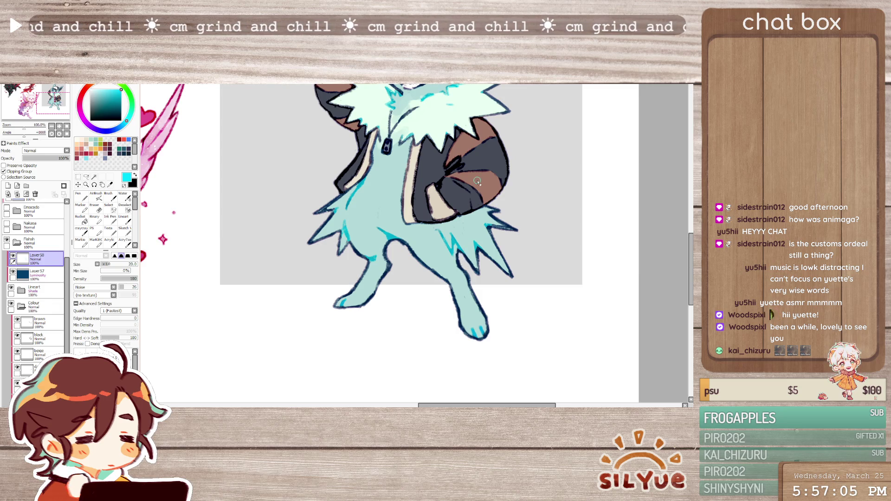
scroll(478, 181, down, 3)
scroll(488, 163, up, 2)
scroll(487, 162, up, 1)
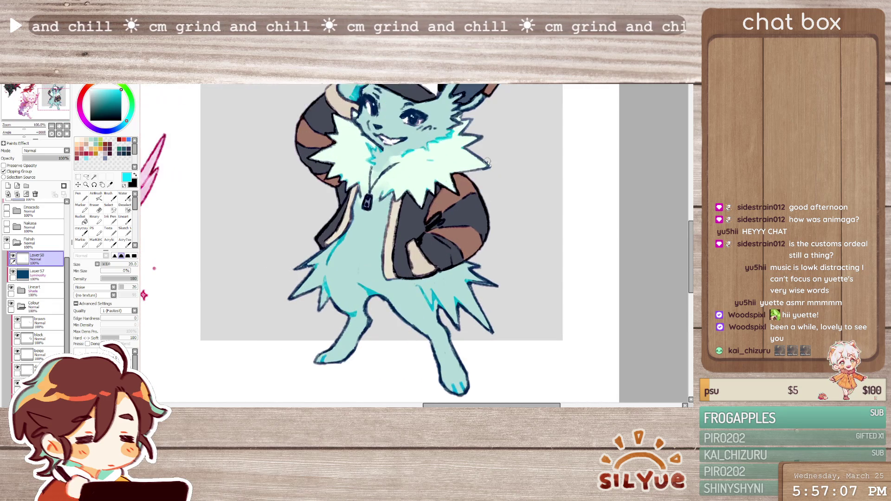
key(b)
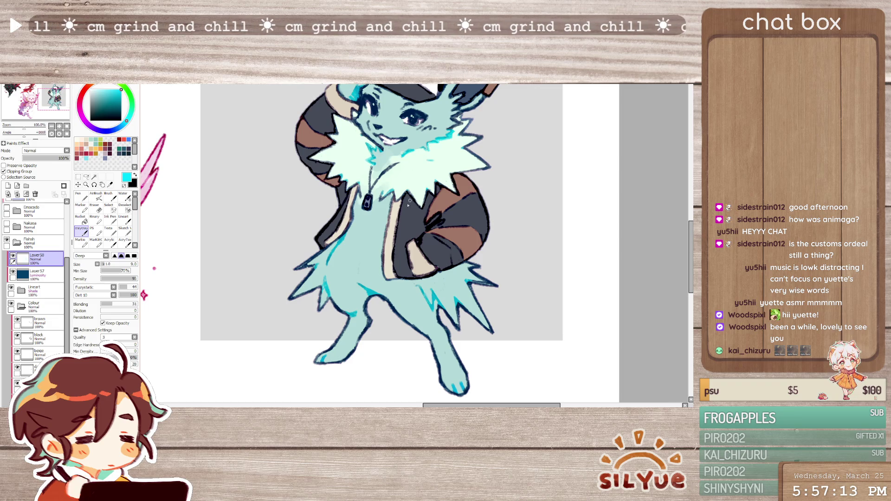
click(110, 241)
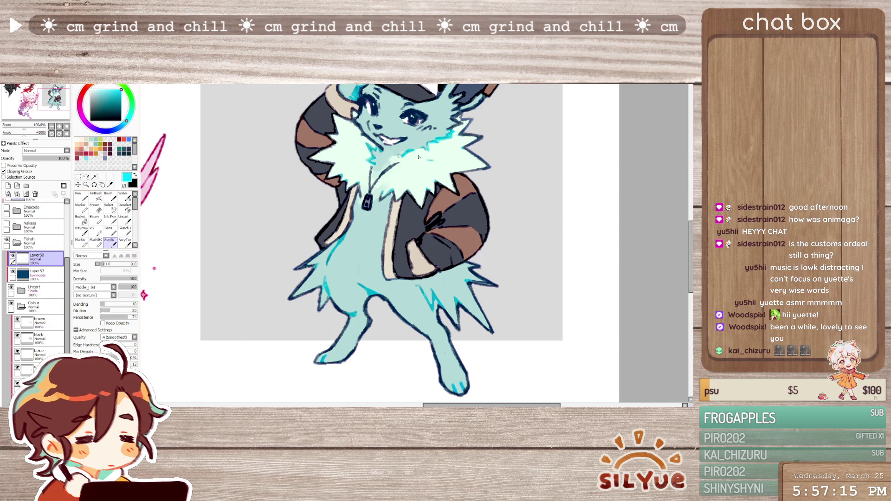
drag(381, 199, 396, 188)
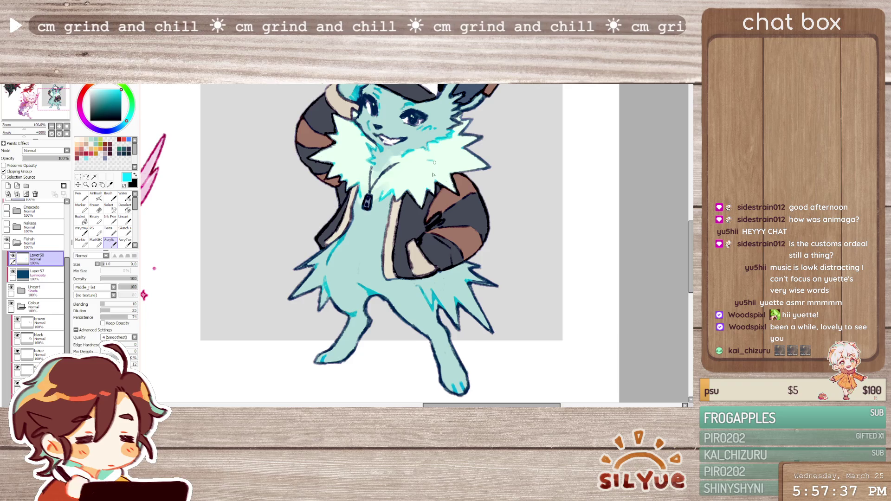
scroll(442, 180, down, 3)
scroll(446, 191, up, 1)
scroll(448, 197, up, 1)
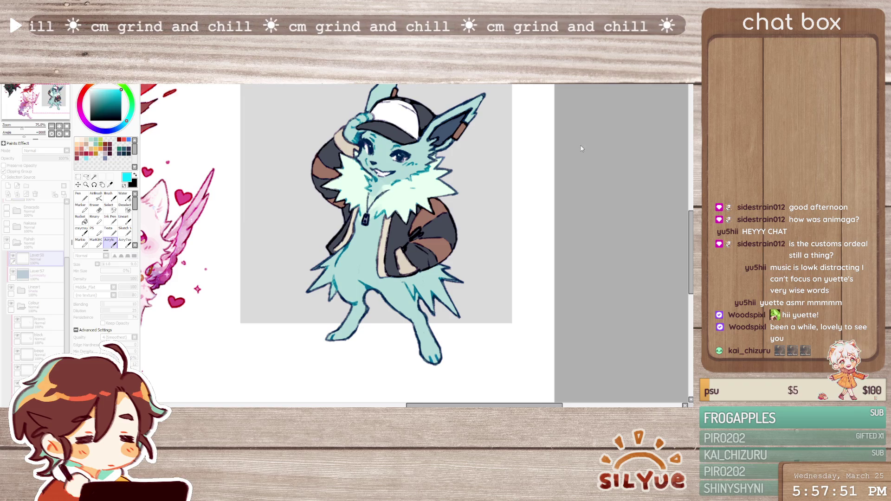
click(602, 161)
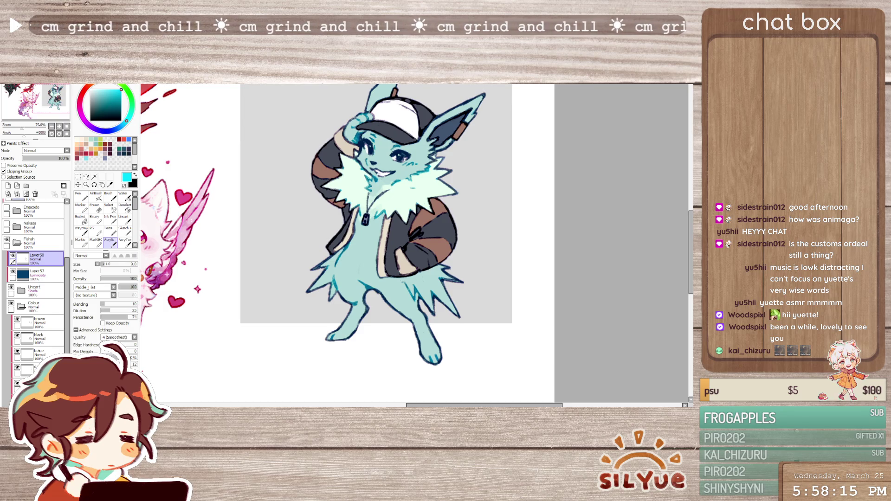
Uncheck Clipping Group on Layer58 to reveal all the cyan highlight strokes
scroll(357, 184, down, 1)
scroll(356, 185, up, 1)
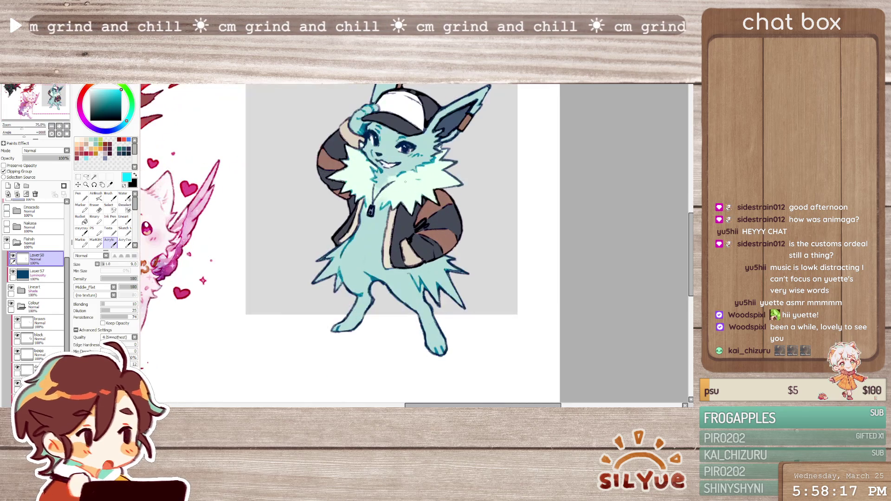
scroll(356, 185, up, 1)
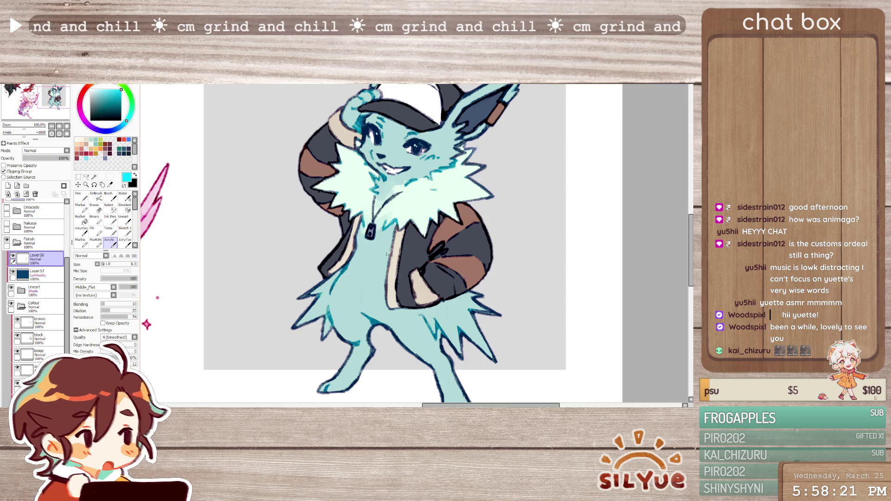
click(5, 171)
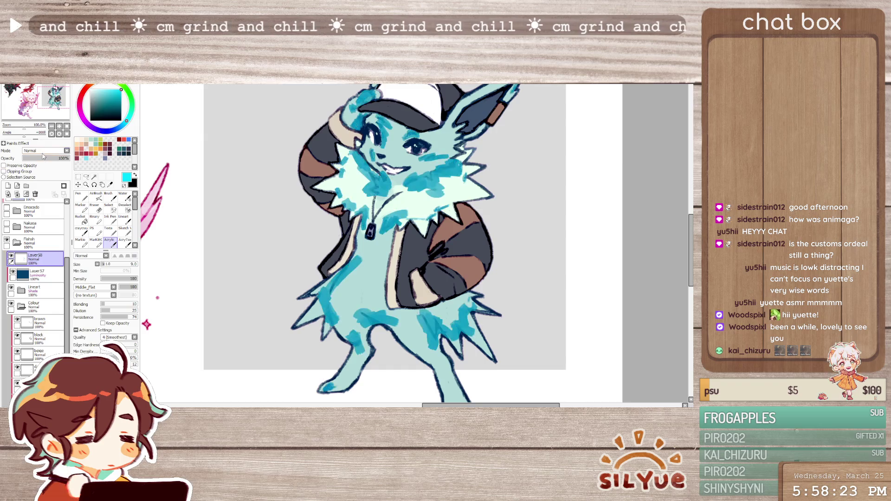
Clip the highlight strokes back inside the fox, pick up teal from the artwork, and set brush size 9
alt+click(386, 187)
click(4, 171)
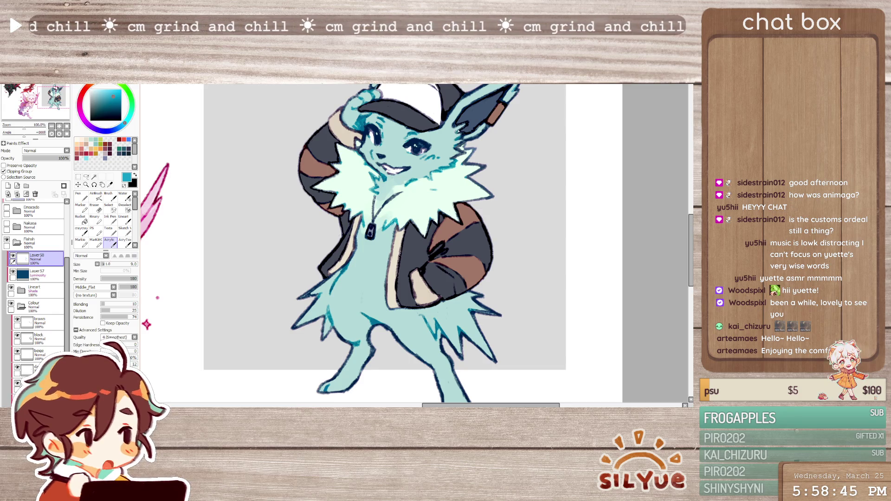
mouse_move(496, 165)
mouse_down()
mouse_move(490, 175)
mouse_move(467, 176)
mouse_move(468, 240)
mouse_up()
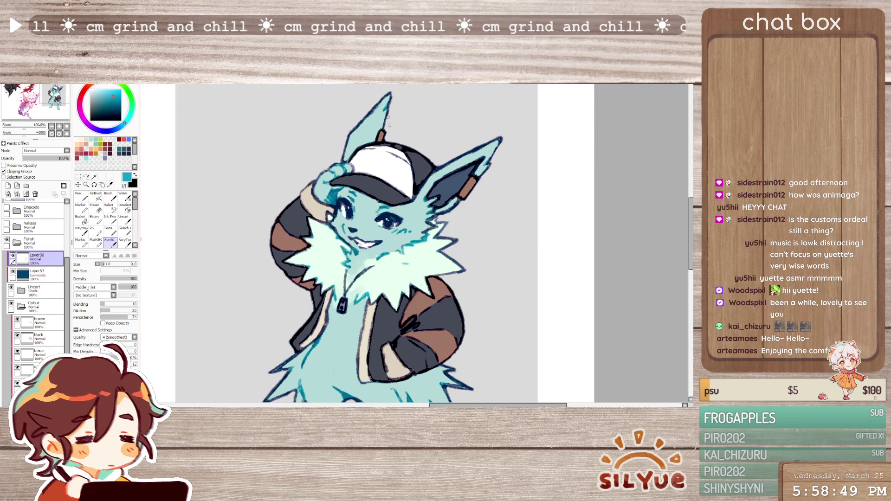
scroll(391, 154, down, 3)
scroll(353, 232, up, 1)
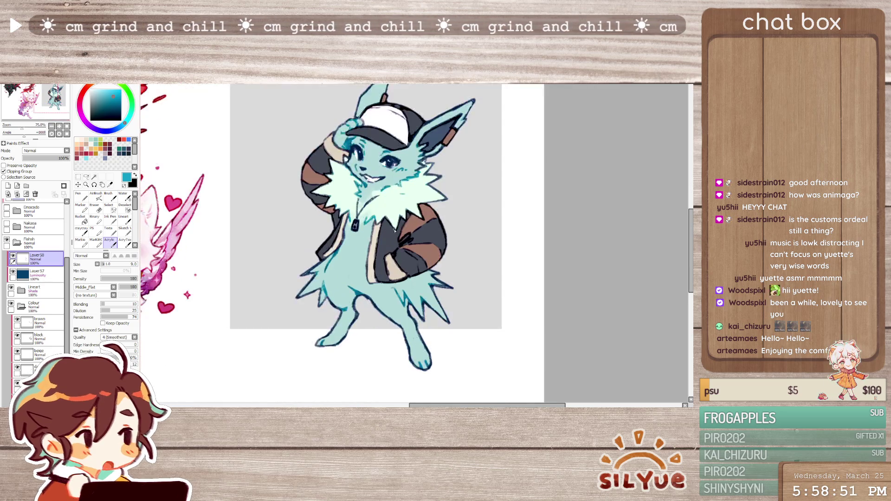
scroll(352, 232, up, 1)
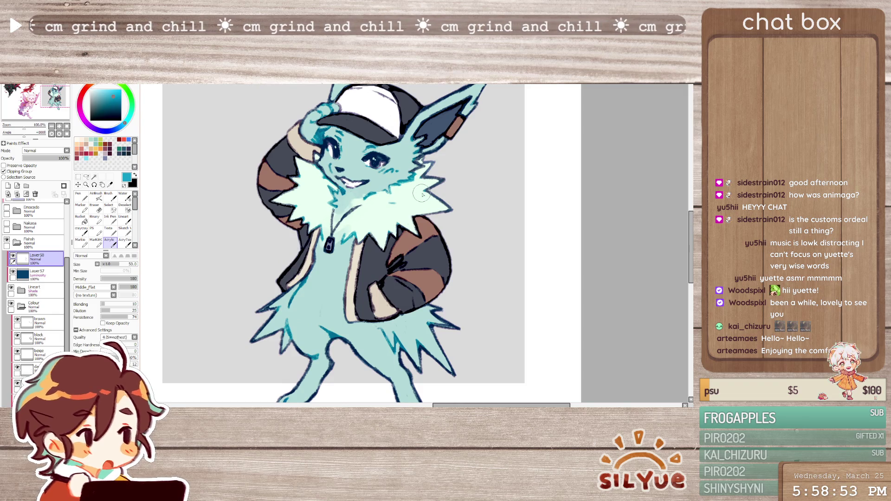
key(bracketleft)
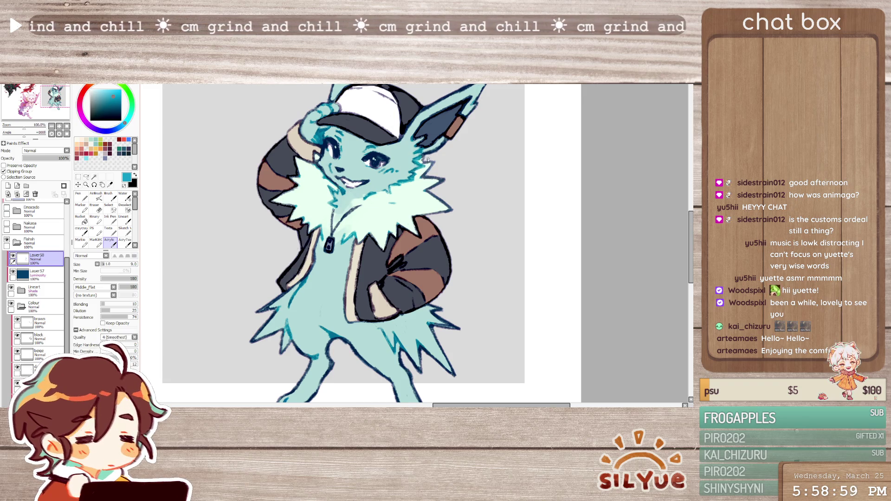
Switch to the eraser, then expand and collapse the Ref layer folder
key(e)
scroll(468, 141, down, 1)
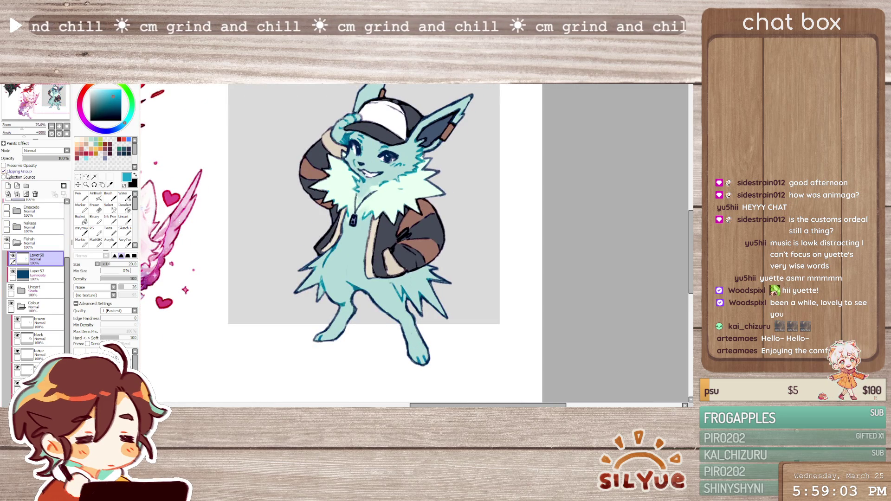
scroll(478, 279, down, 1)
scroll(478, 279, up, 1)
scroll(472, 325, up, 1)
scroll(67, 335, down, 1)
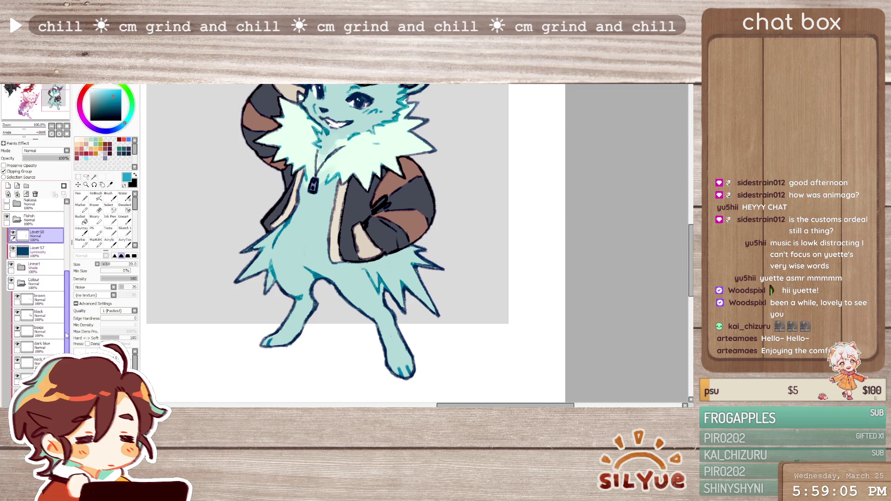
scroll(20, 274, up, 2)
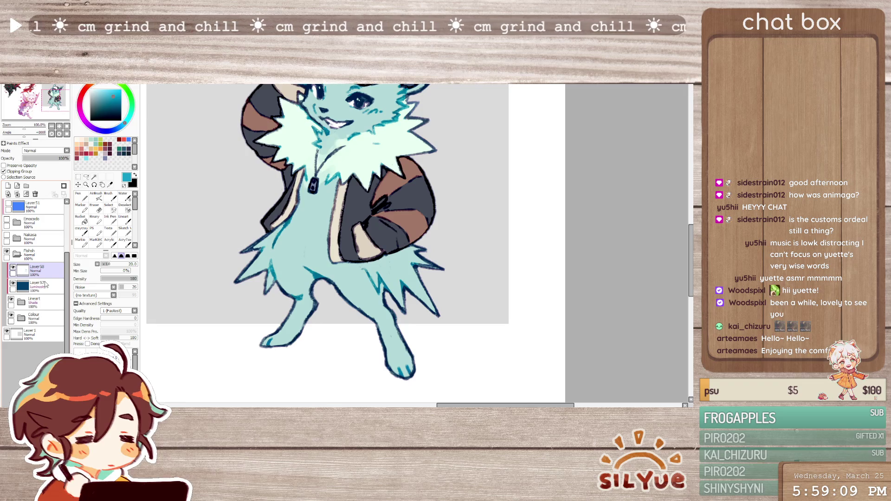
scroll(37, 260, up, 5)
click(28, 224)
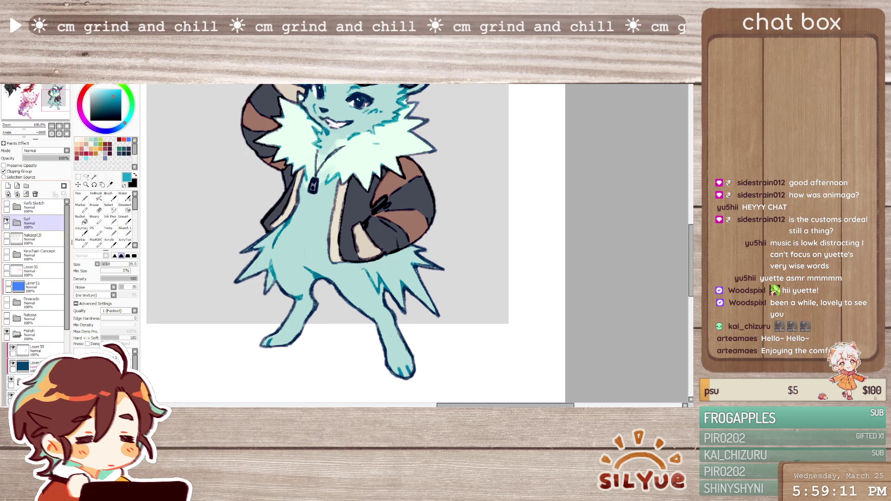
click(17, 222)
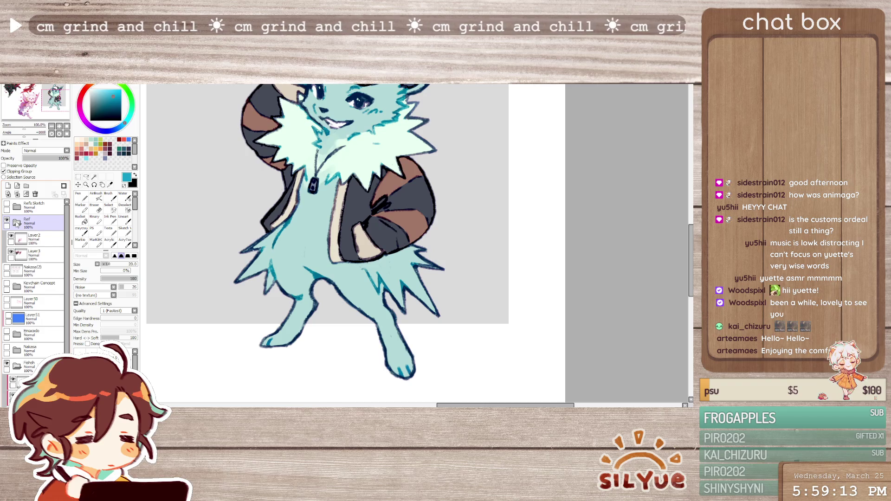
click(17, 223)
scroll(414, 258, down, 1)
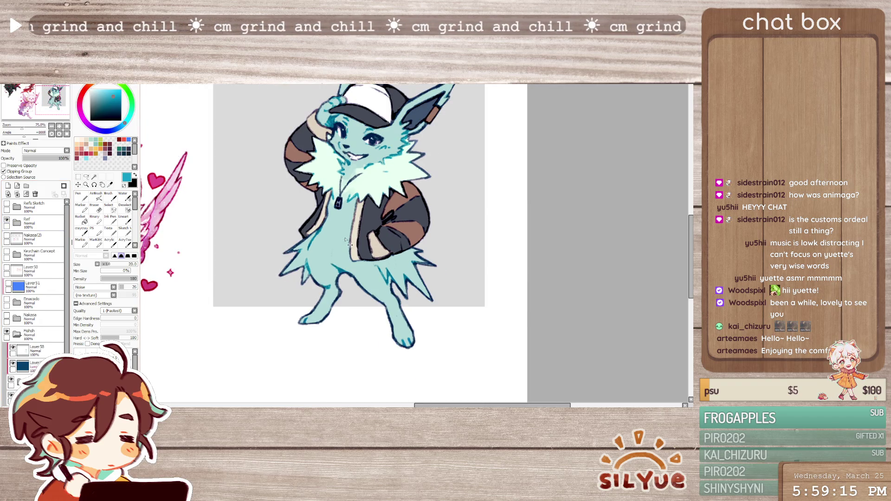
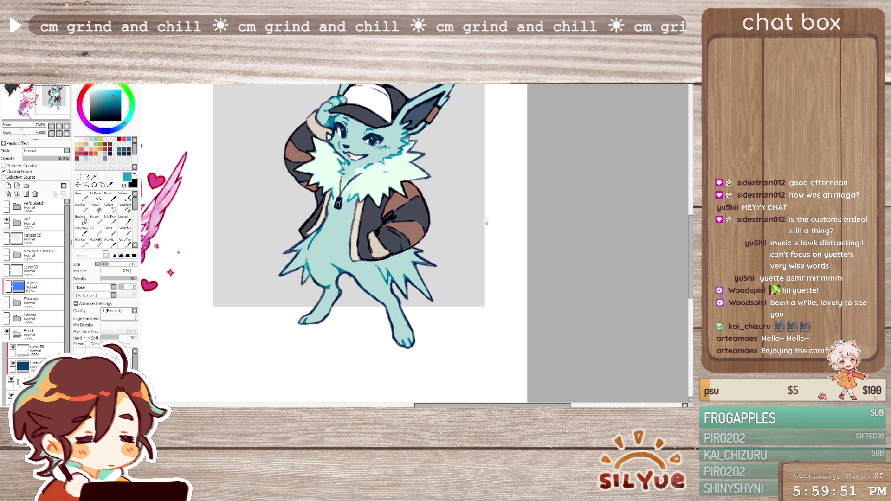
Switch to the dragon illustration, expand Set4 and hellfire, and hide the Layer34 overlay
key(ctrl+Tab)
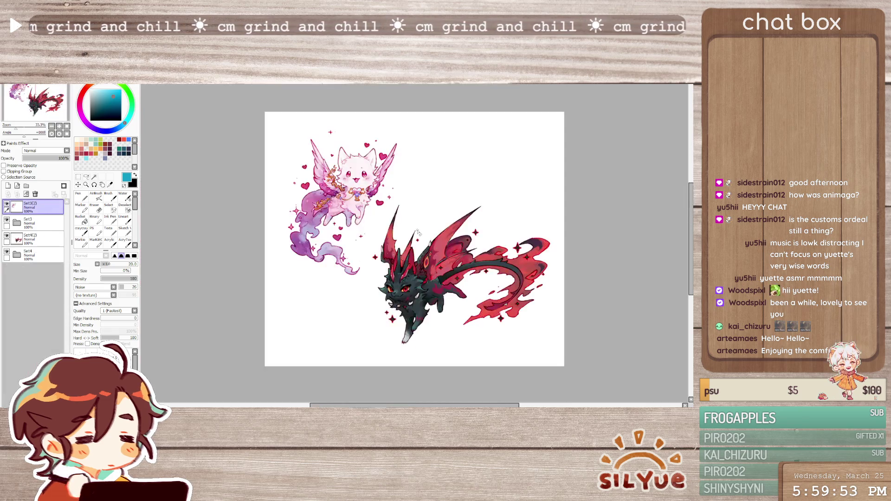
scroll(417, 232, up, 1)
scroll(417, 232, down, 1)
scroll(400, 270, up, 2)
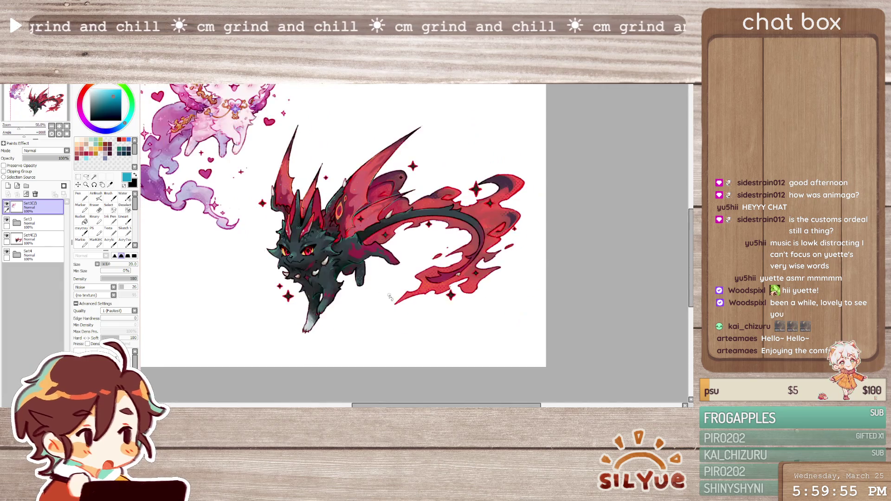
scroll(390, 298, up, 2)
click(16, 253)
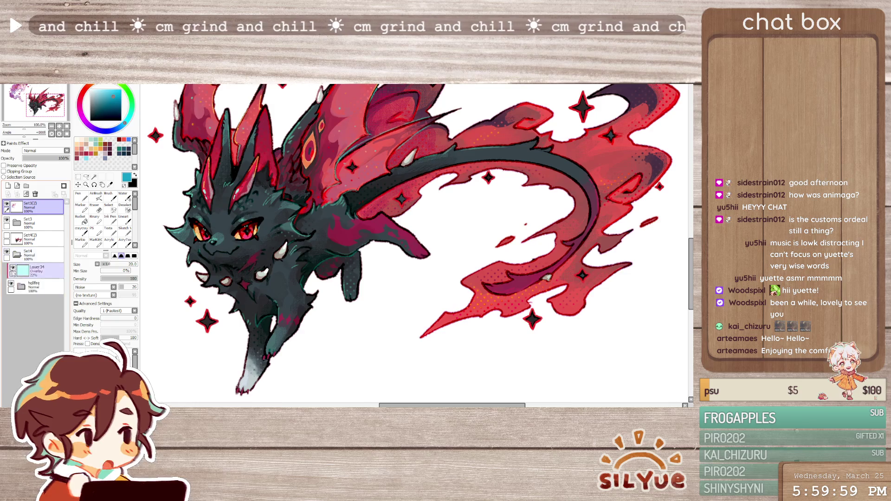
click(21, 286)
scroll(32, 302, down, 2)
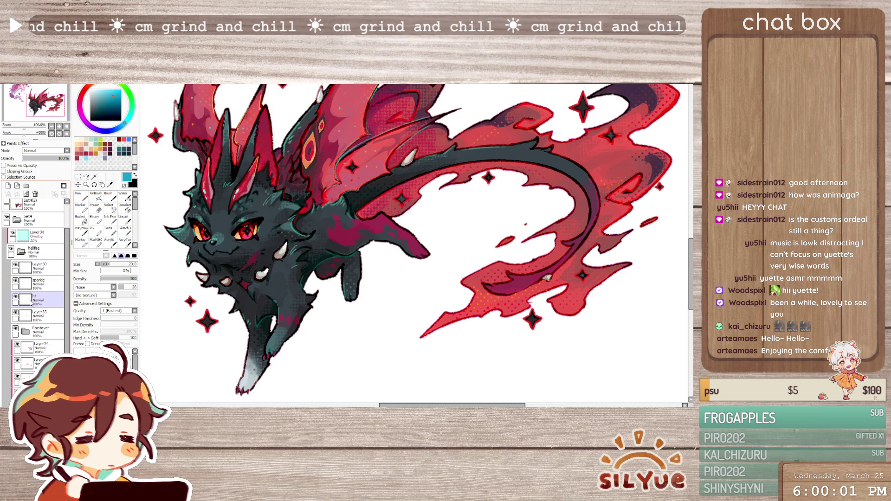
click(14, 236)
Toggle Layer30, the sparkle stars and Layer33 to compare, leaving Layer33 hidden
click(16, 264)
click(16, 265)
click(17, 281)
click(15, 281)
click(15, 281)
click(18, 298)
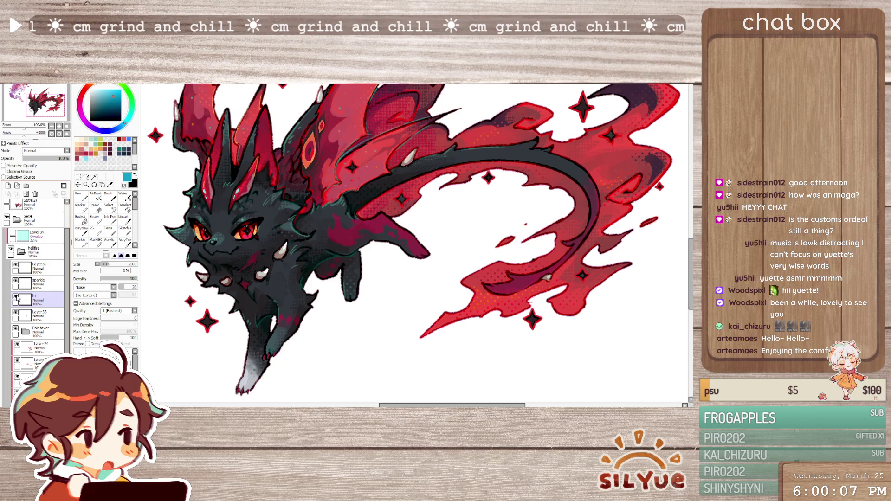
scroll(18, 299, down, 1)
click(17, 304)
click(16, 303)
click(16, 302)
click(16, 302)
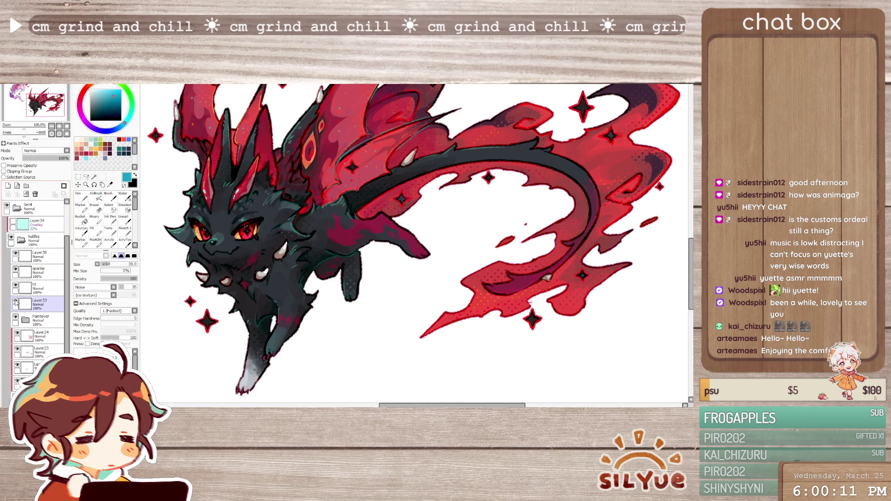
scroll(15, 303, down, 1)
Show the Paintover group's red head strokes, expand it and select Layer33
click(16, 304)
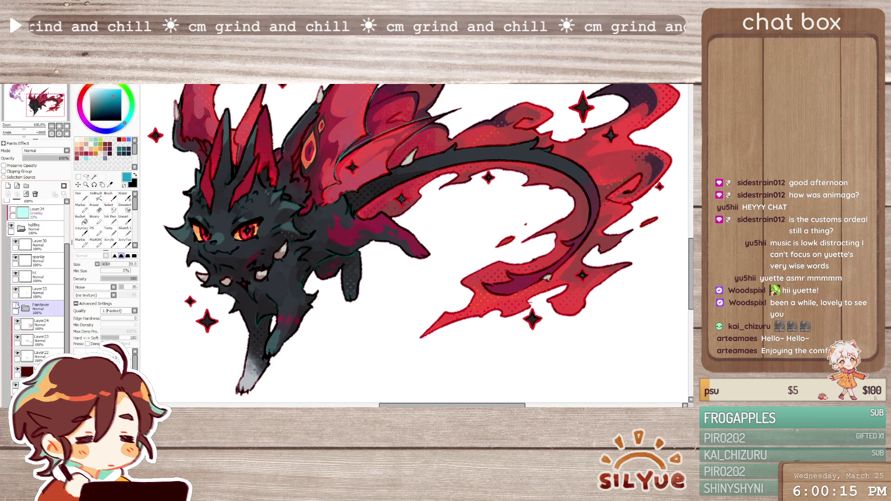
click(16, 306)
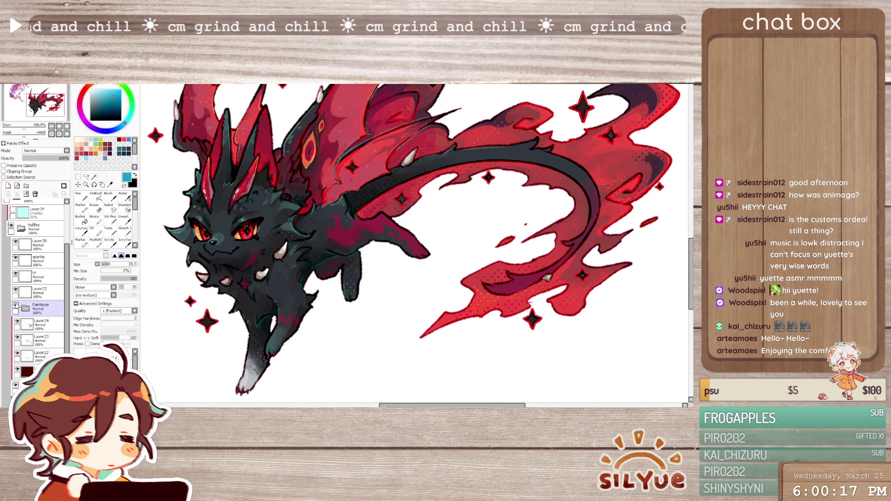
click(15, 306)
click(15, 306)
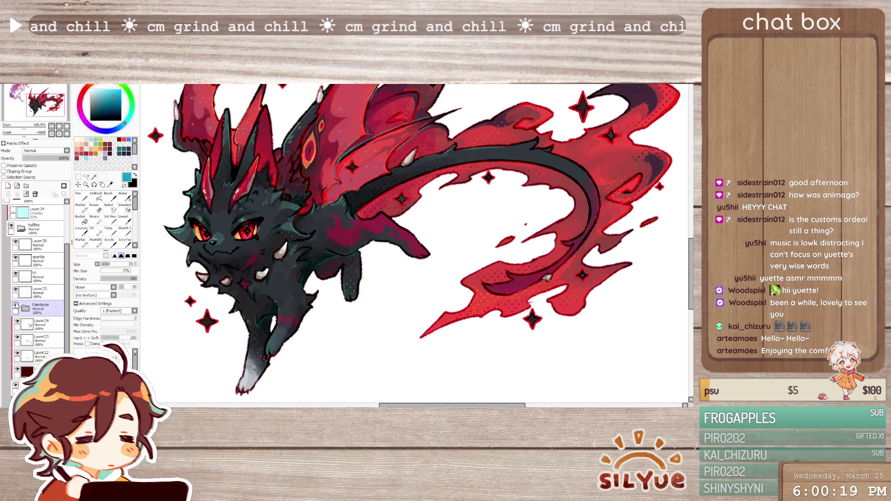
click(25, 308)
scroll(18, 279, down, 2)
click(14, 262)
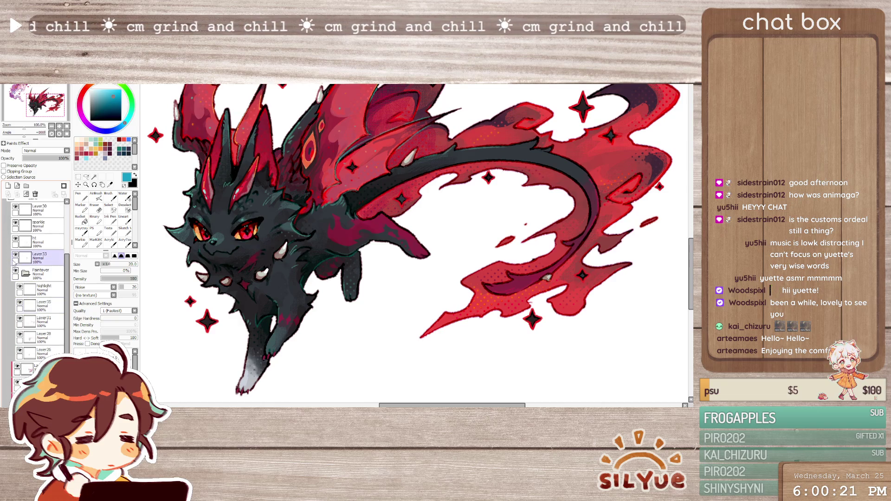
Toggle Layer35, Layer31 and Layer28 on and off to compare the dragon's shading
scroll(14, 262, up, 1)
drag(15, 229, 15, 278)
click(38, 311)
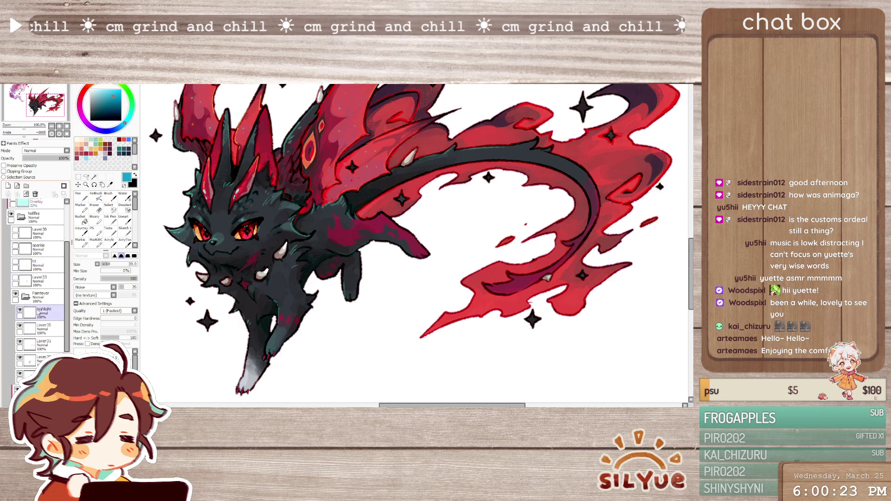
scroll(28, 293, down, 1)
click(20, 304)
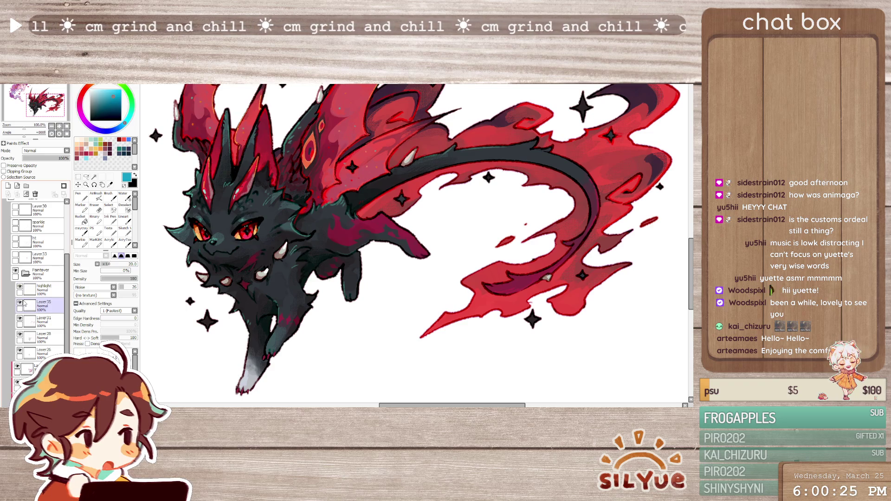
click(20, 303)
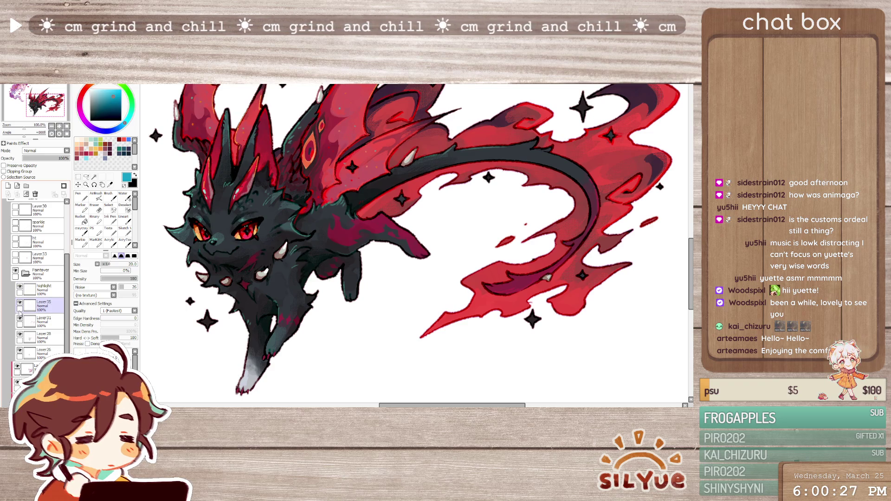
click(20, 321)
click(19, 319)
click(19, 319)
click(19, 318)
click(19, 319)
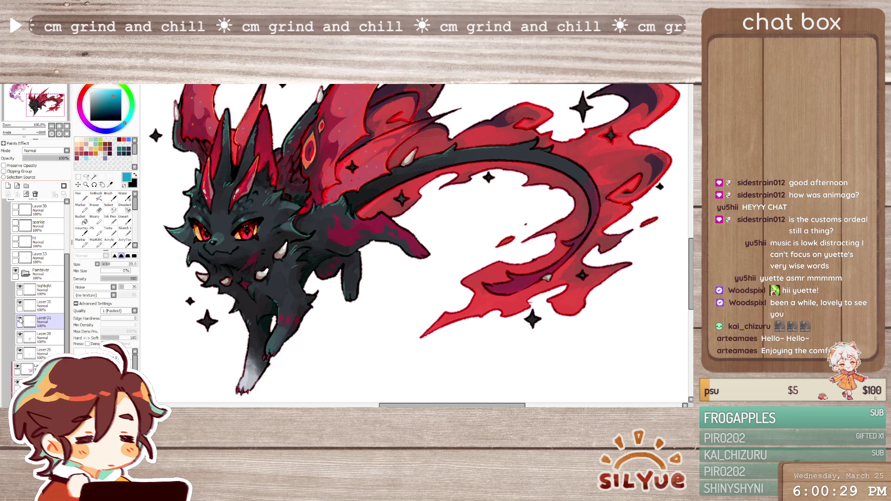
click(20, 318)
click(20, 319)
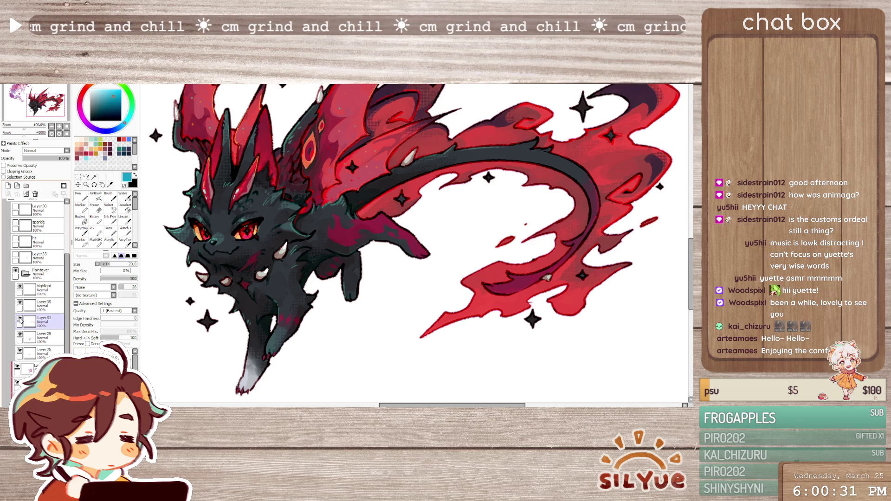
scroll(21, 321, down, 1)
click(21, 320)
click(21, 322)
click(21, 323)
Check Layer26, restore the dark shading and light layer's teal tint, then return to the teal character
click(23, 340)
click(20, 339)
click(19, 340)
scroll(23, 337, down, 5)
click(24, 327)
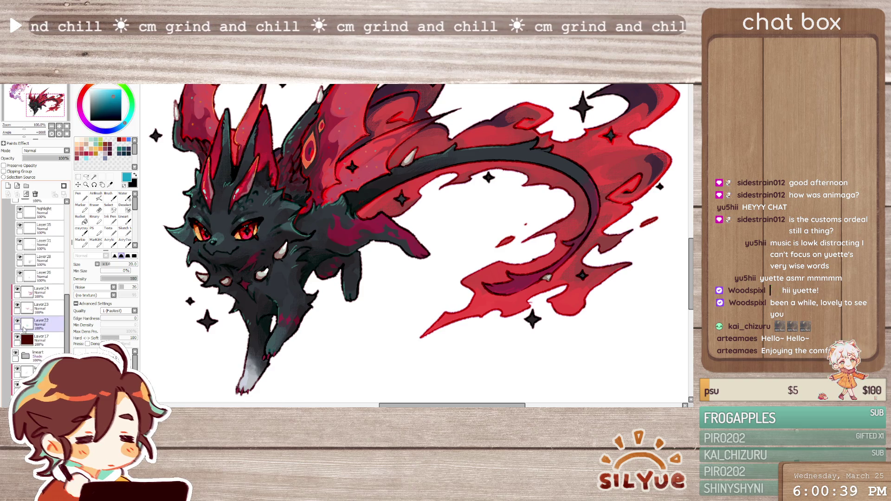
scroll(24, 330, down, 2)
click(25, 297)
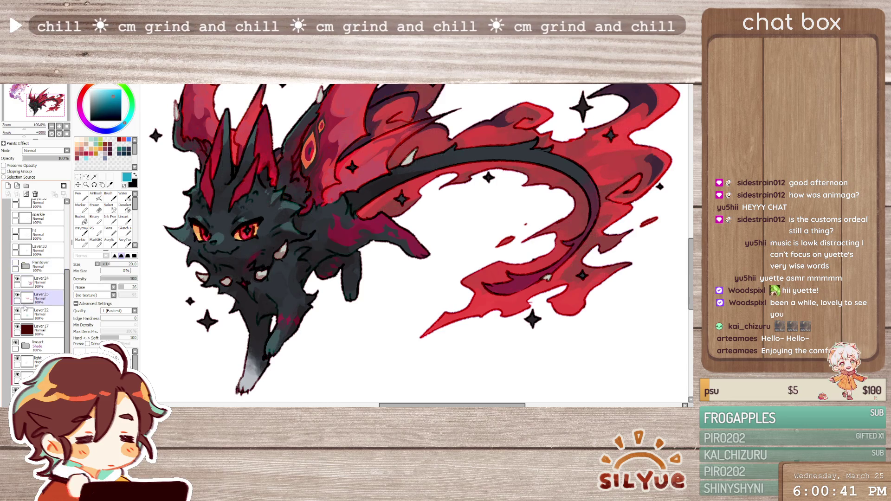
click(23, 345)
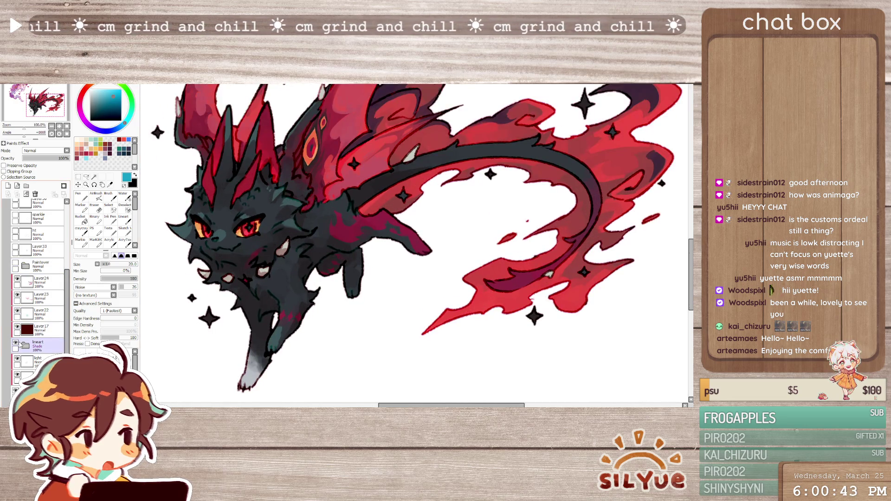
click(21, 360)
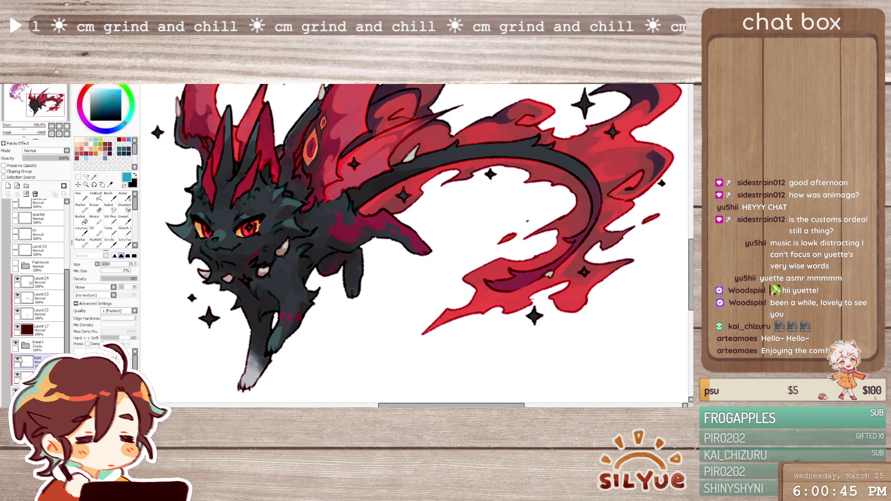
click(18, 376)
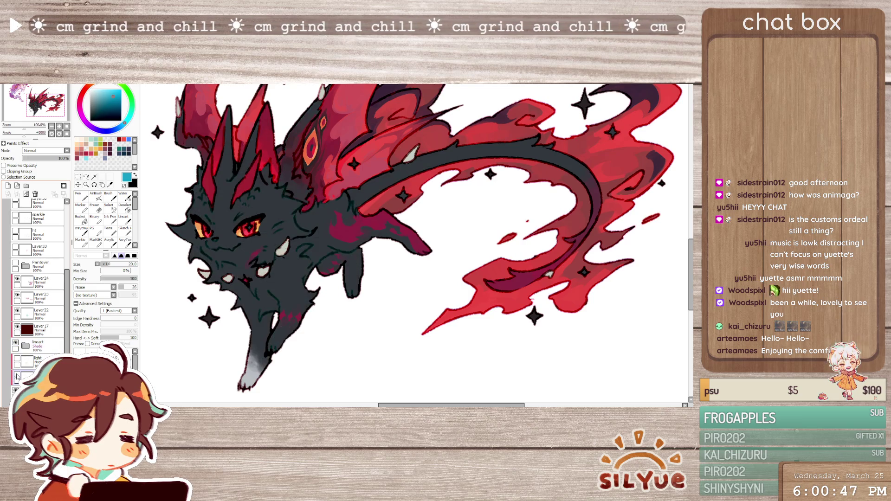
click(16, 375)
double_click(18, 375)
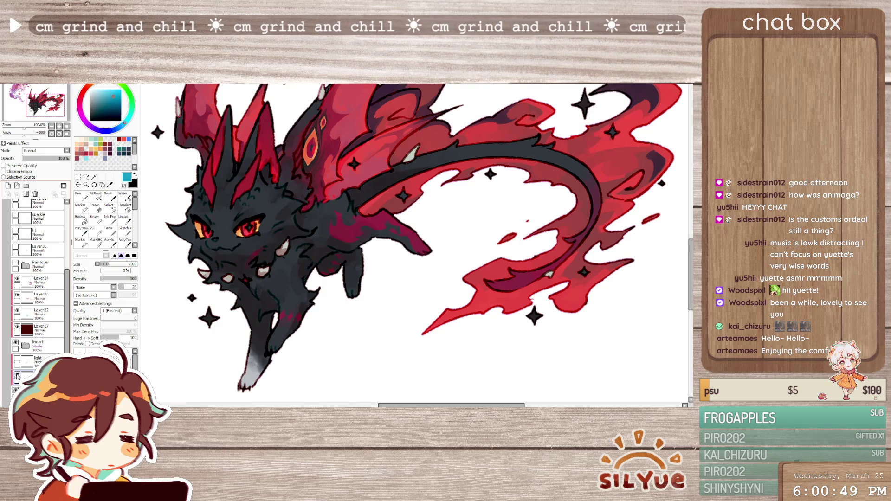
click(21, 360)
click(18, 358)
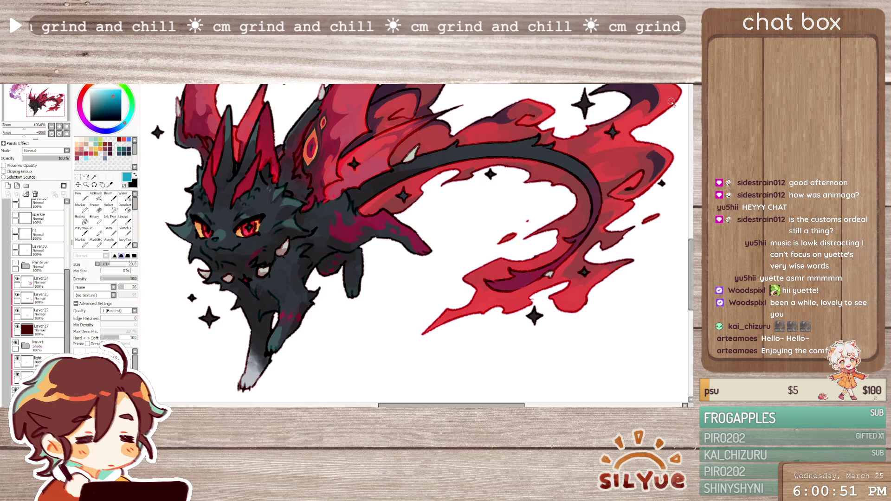
click(38, 339)
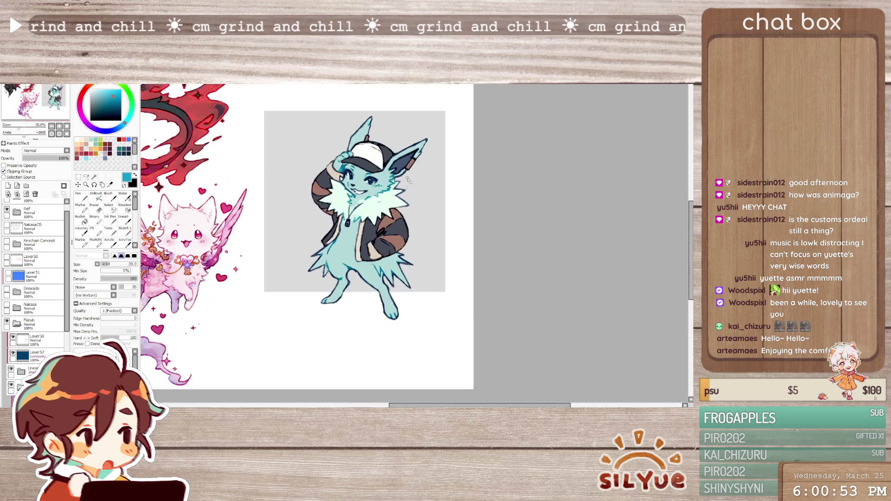
Add a Multiply layer above the Colour group and pick the Acrylic brush
scroll(38, 346, down, 5)
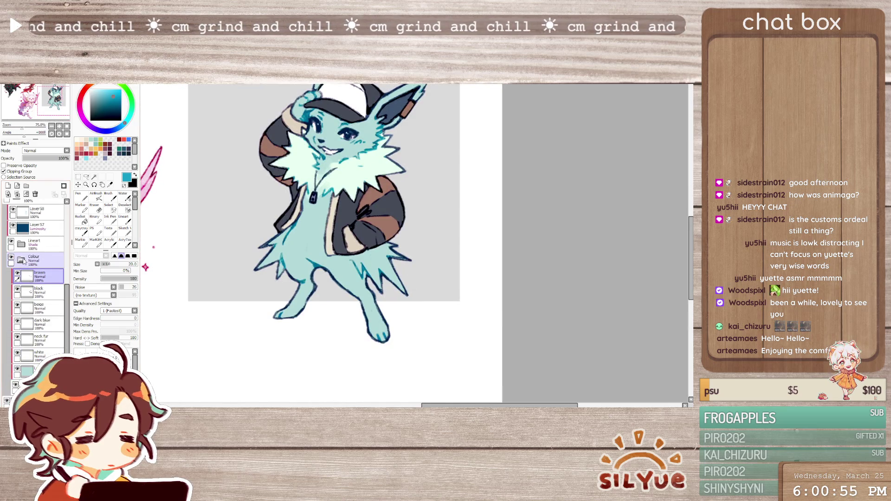
click(41, 263)
click(8, 186)
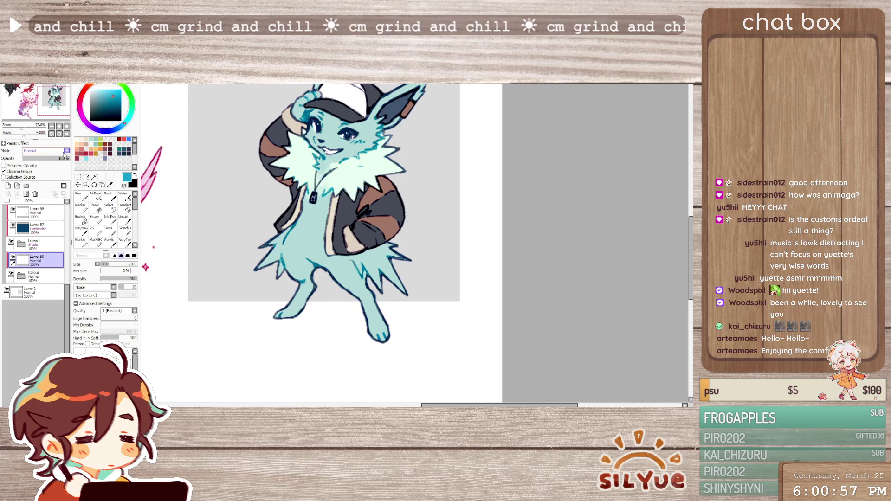
key(Down)
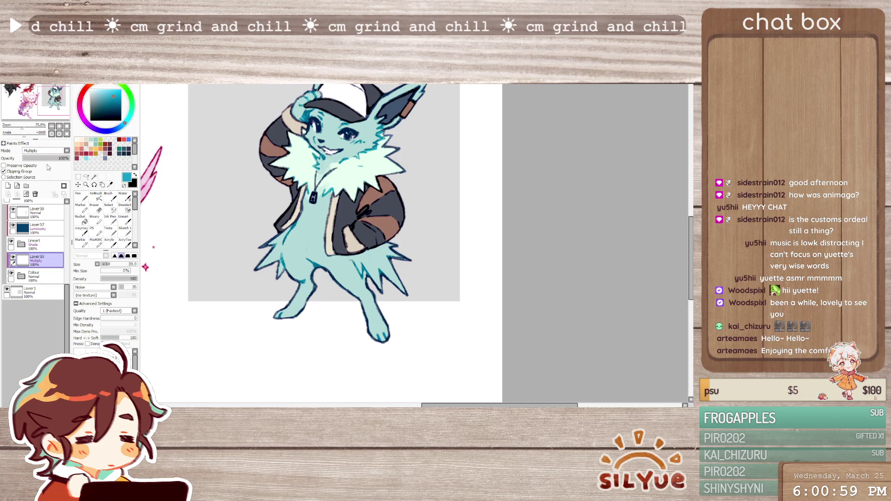
key(c)
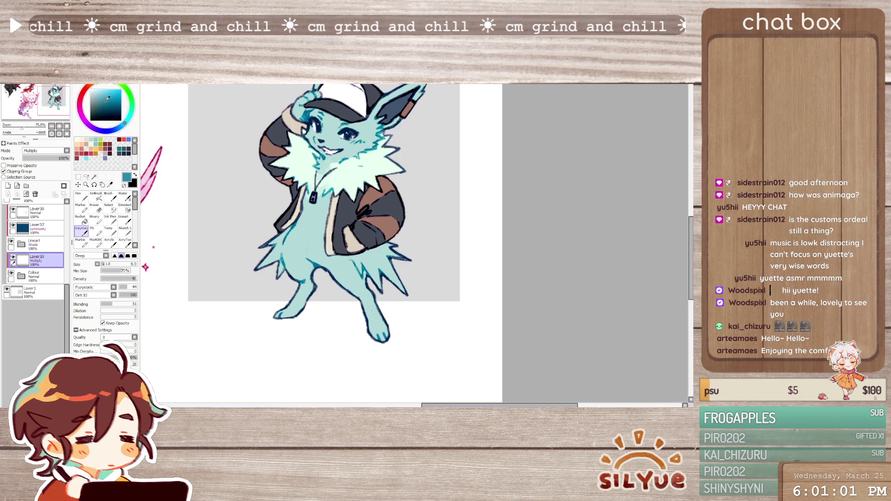
click(110, 242)
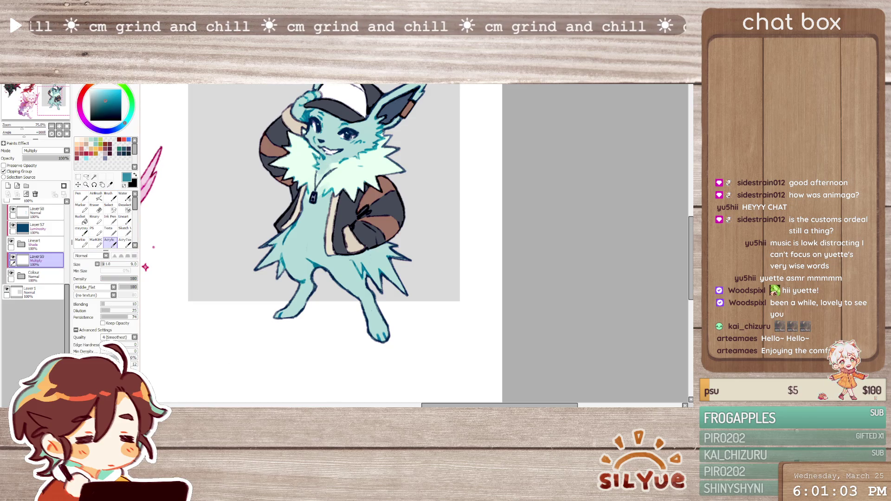
Shade the side, arm, both legs and the back hip under the jacket
mouse_move(286, 244)
mouse_down()
mouse_move(267, 278)
mouse_move(311, 290)
mouse_move(300, 321)
mouse_up()
mouse_move(302, 288)
mouse_down()
mouse_move(278, 334)
mouse_move(283, 309)
mouse_move(321, 270)
mouse_move(372, 306)
mouse_move(388, 343)
mouse_up()
drag(376, 295, 392, 330)
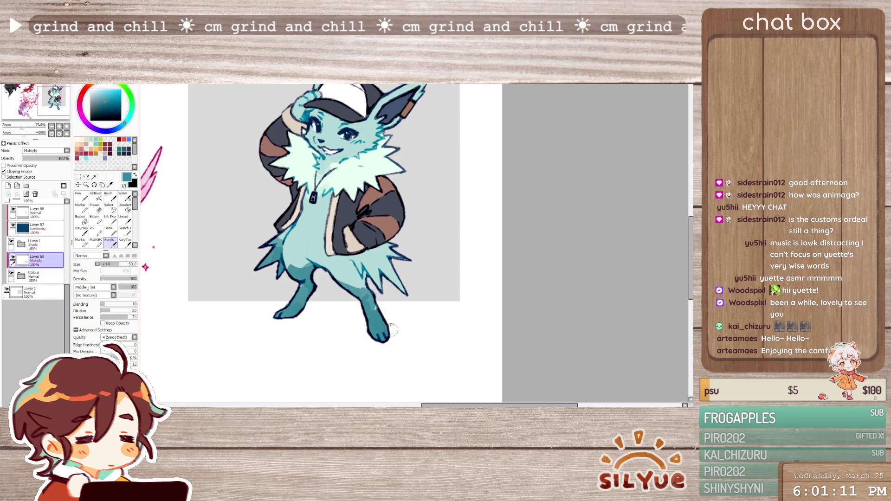
drag(373, 248, 372, 334)
mouse_move(350, 261)
mouse_down()
mouse_move(365, 282)
mouse_move(342, 293)
mouse_up()
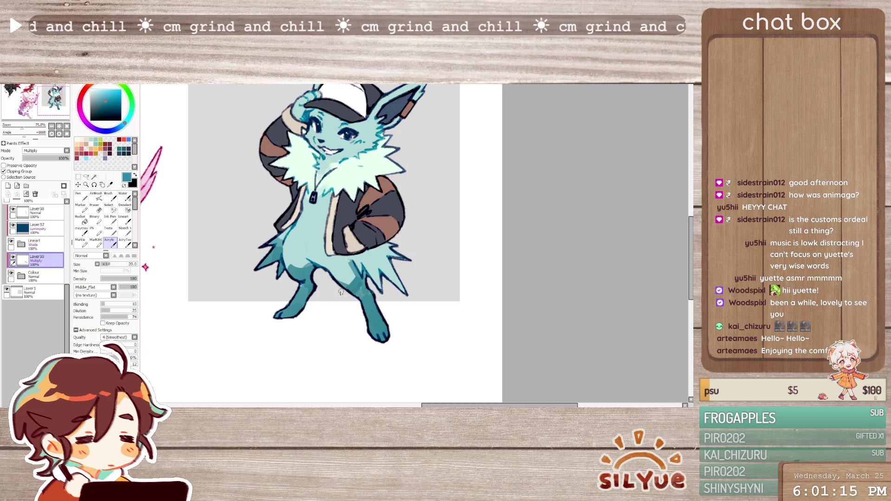
mouse_move(336, 258)
mouse_down()
mouse_move(360, 261)
mouse_move(384, 249)
mouse_move(345, 252)
mouse_up()
Darken the body and fur along the jacket edge and zipper, then enlarge the brush to 50
drag(291, 225, 279, 243)
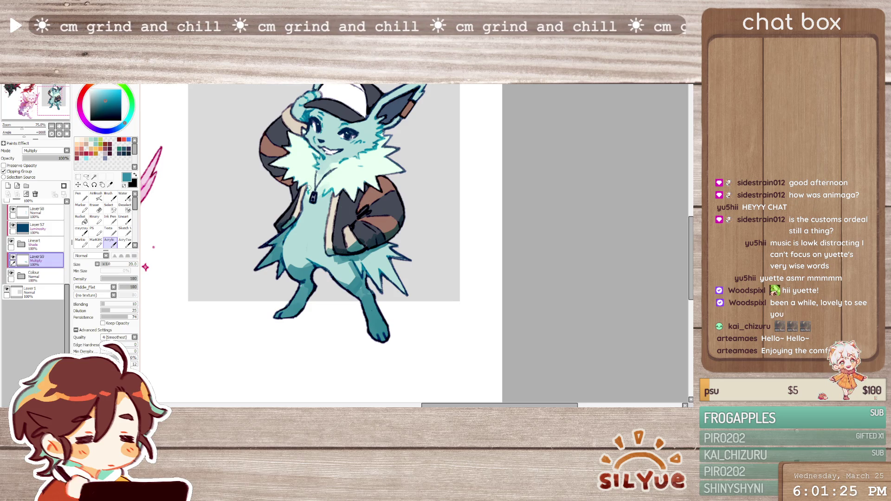
drag(303, 188, 300, 221)
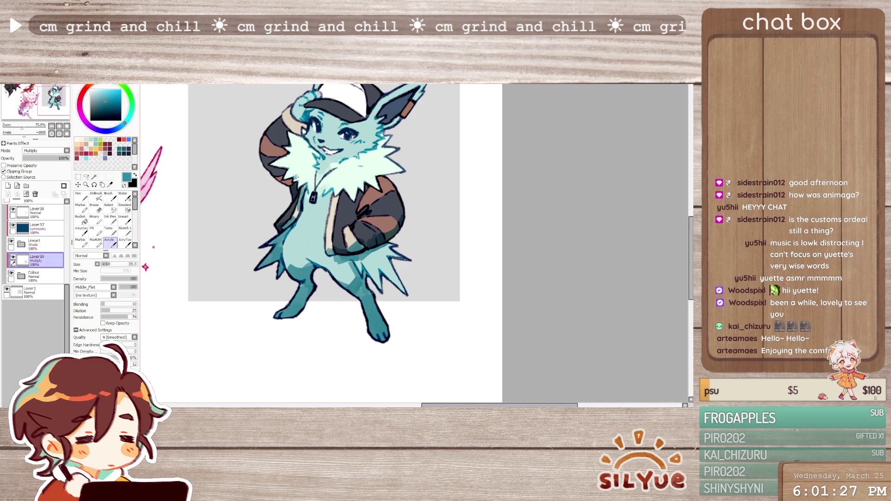
mouse_move(343, 193)
mouse_down()
mouse_move(355, 192)
mouse_move(302, 200)
mouse_up()
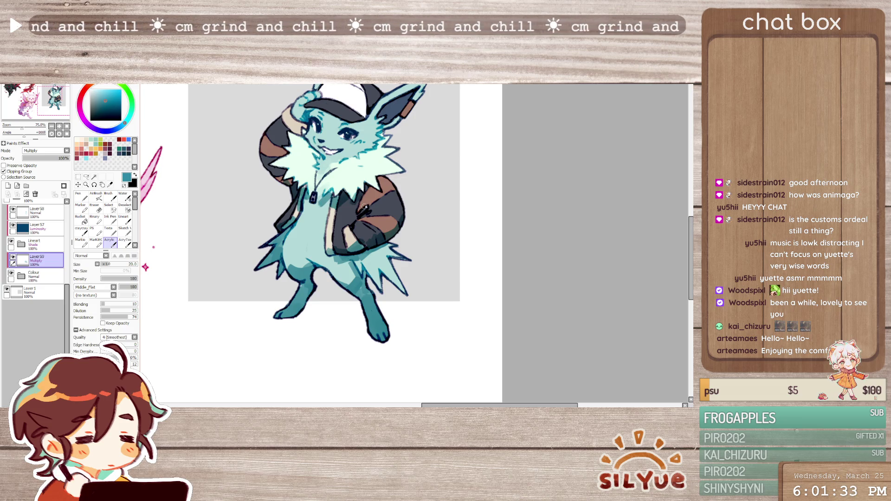
mouse_move(356, 204)
mouse_down()
mouse_move(363, 215)
mouse_move(351, 226)
mouse_move(317, 245)
mouse_up()
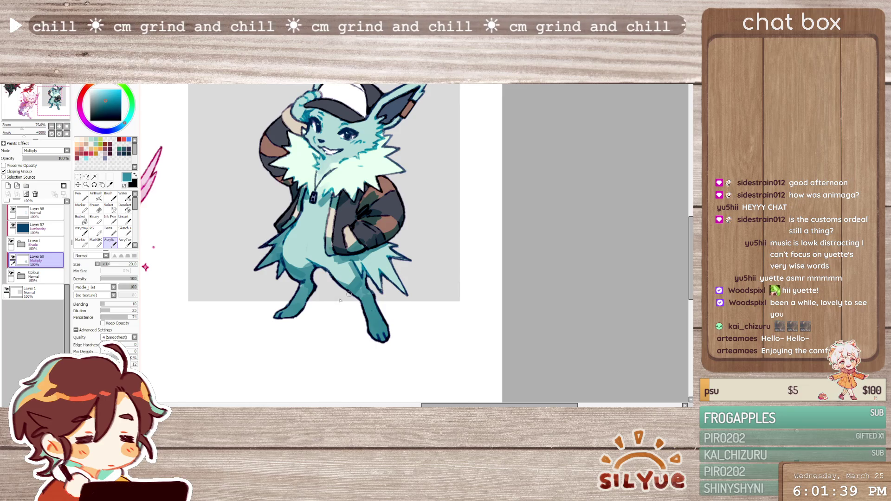
key(bracketright)
key(bracketright)
key(bracketright)
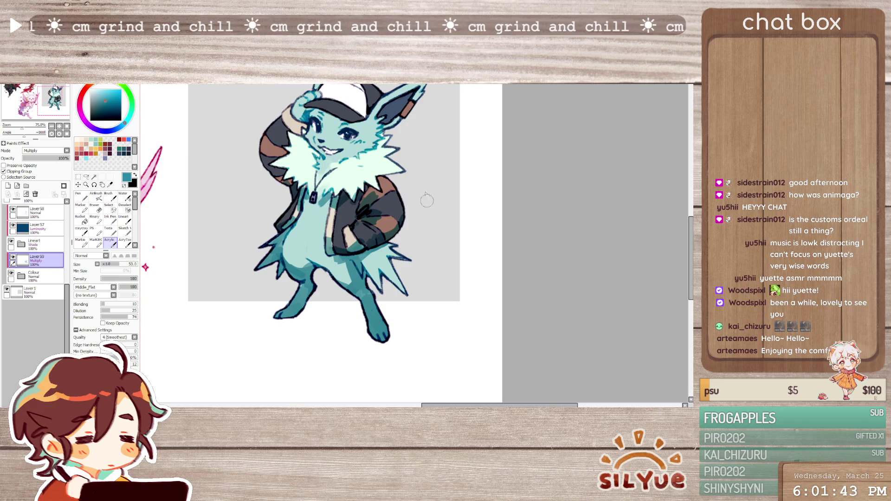
drag(343, 267, 338, 299)
Shade the mouth, cheeks and neck fluff with smaller brush sizes, undoing a stray jacket-edge stroke
key(bracketleft)
key(bracketleft)
key(bracketleft)
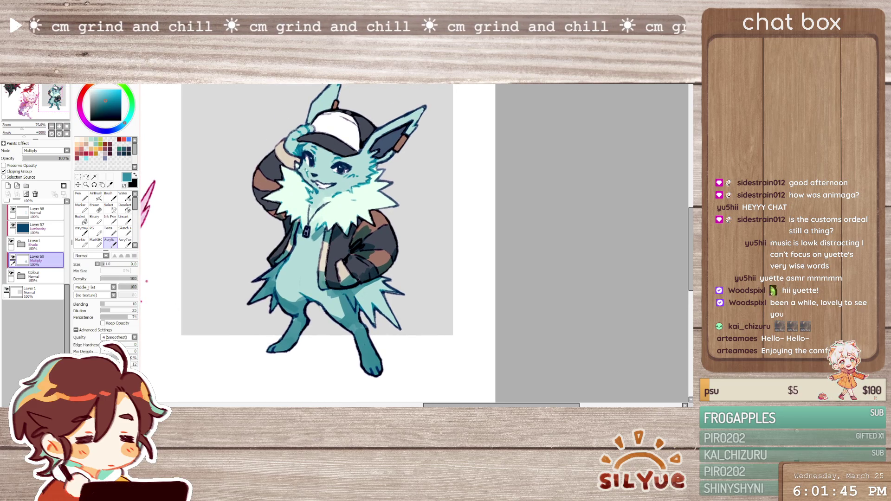
mouse_move(309, 178)
mouse_down()
mouse_move(300, 186)
mouse_move(311, 193)
mouse_up()
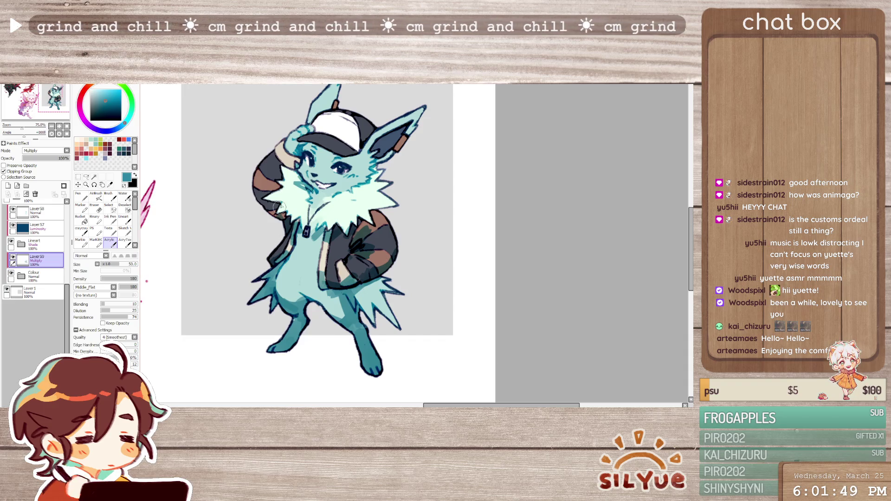
key([)
key([)
key([)
mouse_move(307, 180)
mouse_down()
mouse_move(297, 195)
mouse_move(324, 211)
mouse_up()
drag(361, 189, 379, 169)
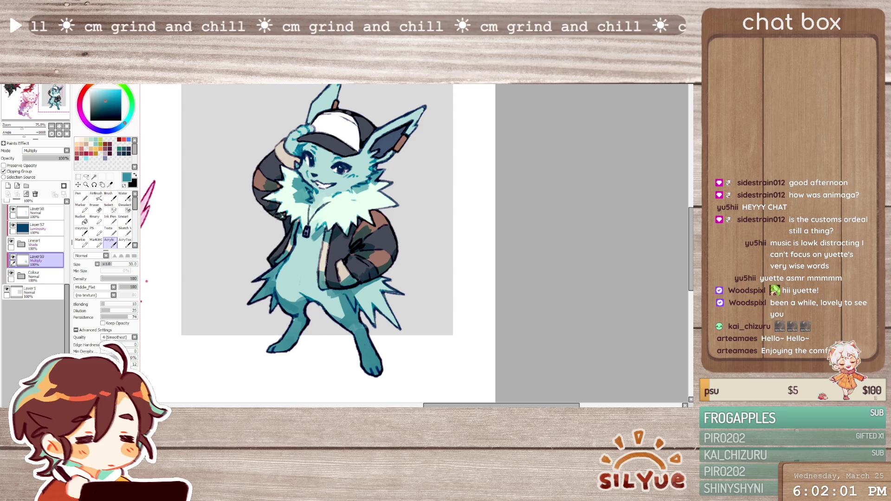
key(bracketleft)
key(bracketleft)
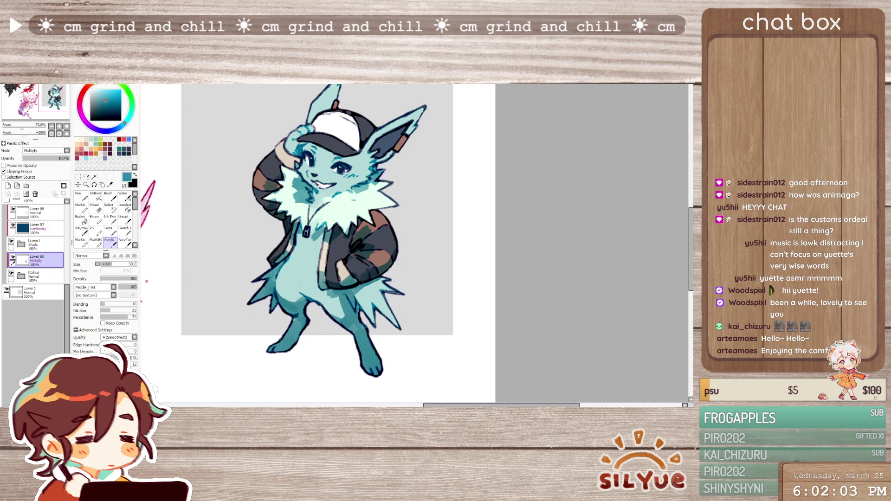
drag(291, 232, 286, 261)
key(ctrl+z)
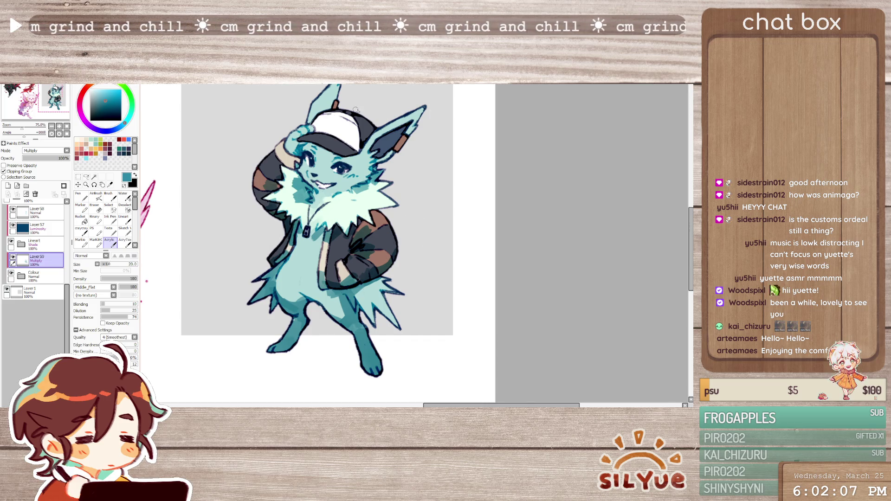
Shade between the cap and right ear and darken inside the ear
drag(372, 132, 359, 151)
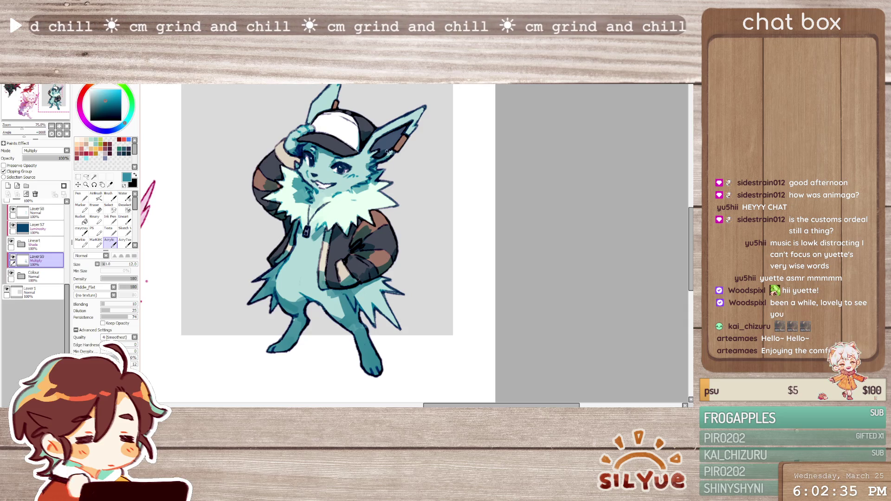
drag(378, 142, 396, 152)
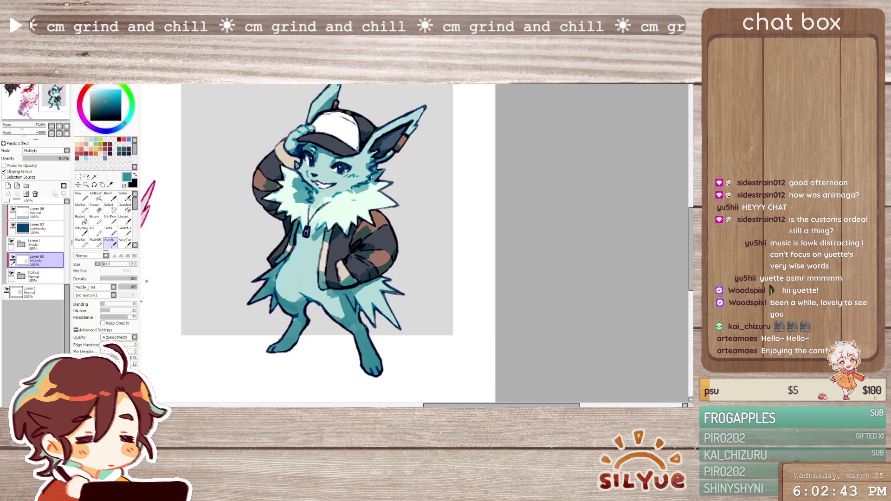
key(e)
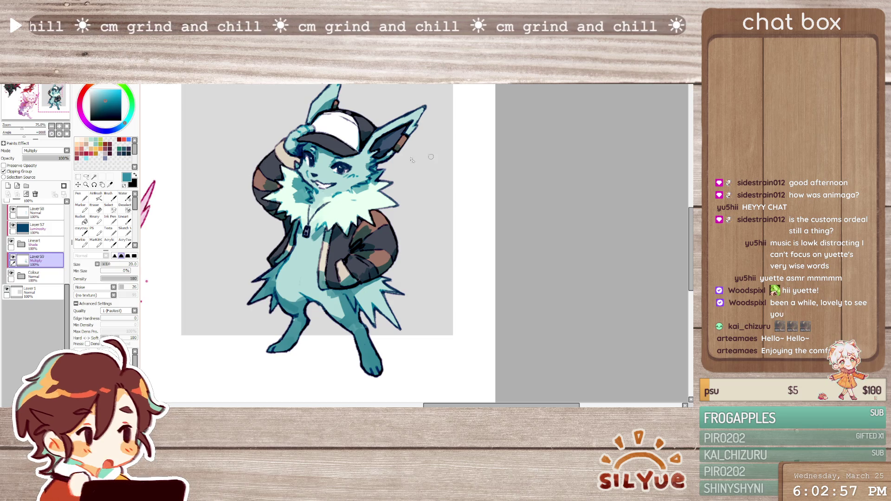
key(b)
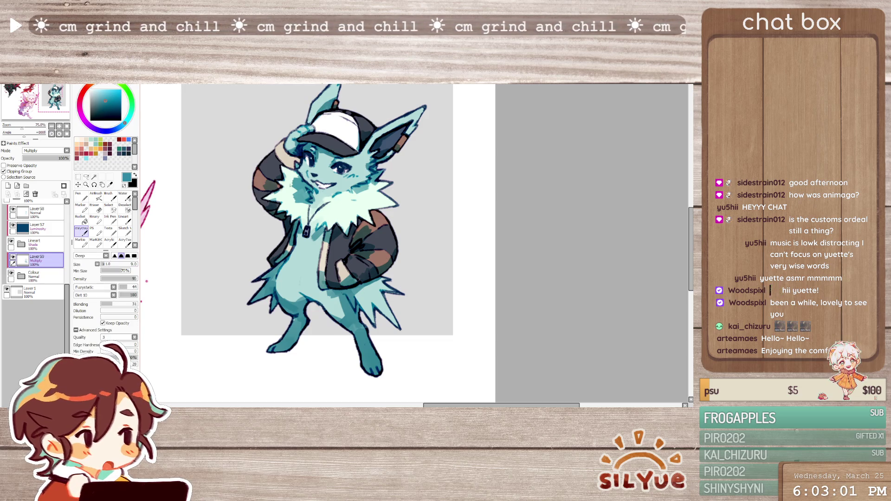
With the Acrylic brush, shade the cap near the brim and add small dark marks beside the eye and cheek
click(110, 241)
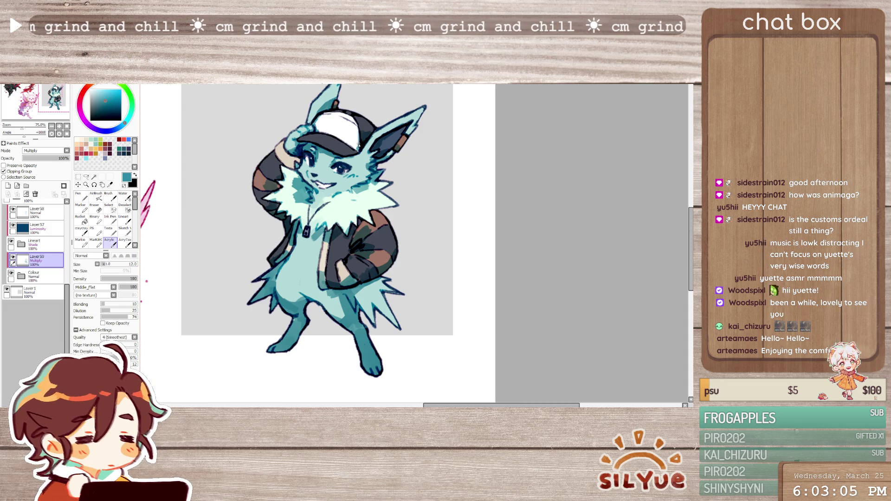
mouse_move(359, 142)
mouse_down()
mouse_move(347, 153)
mouse_move(355, 147)
mouse_up()
drag(299, 141, 313, 138)
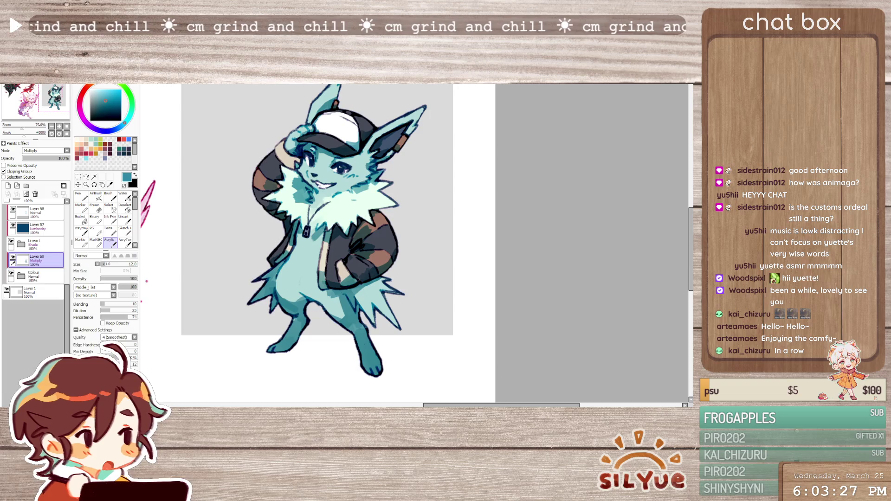
drag(366, 165, 369, 168)
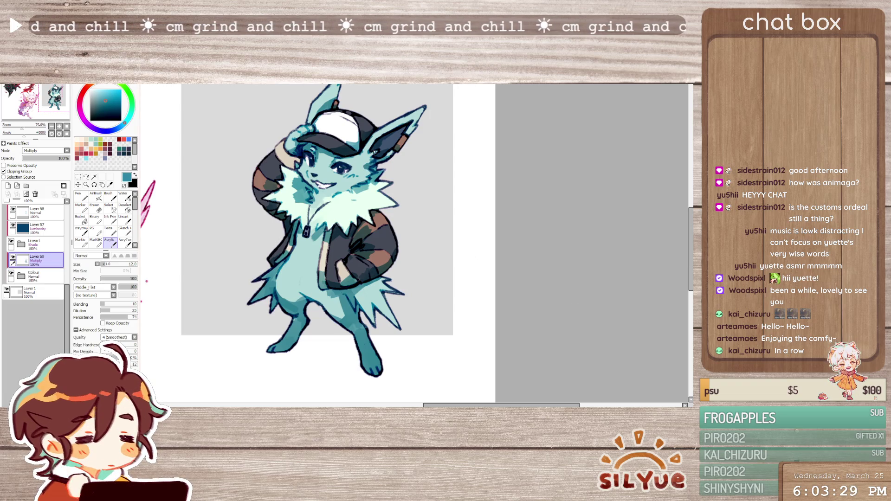
key(e)
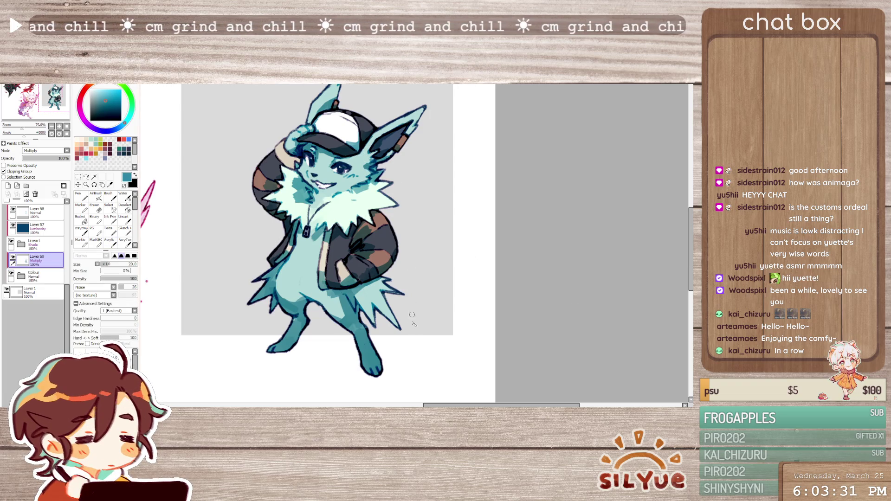
key(b)
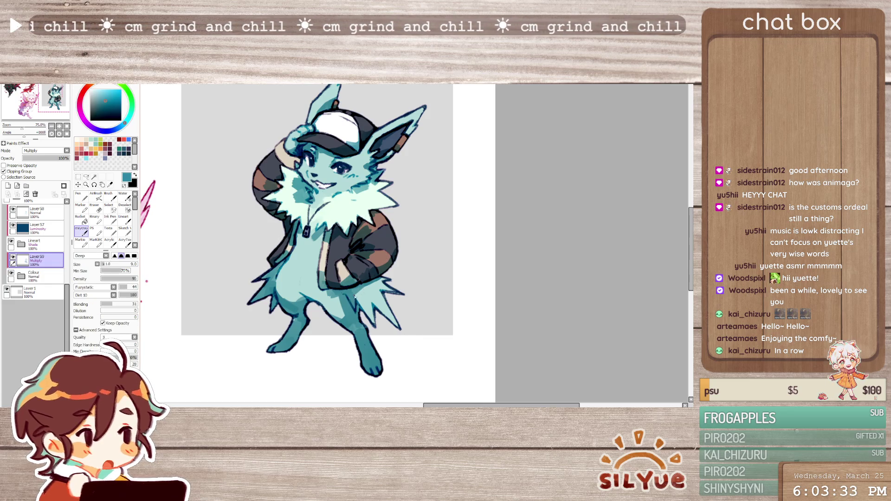
click(109, 241)
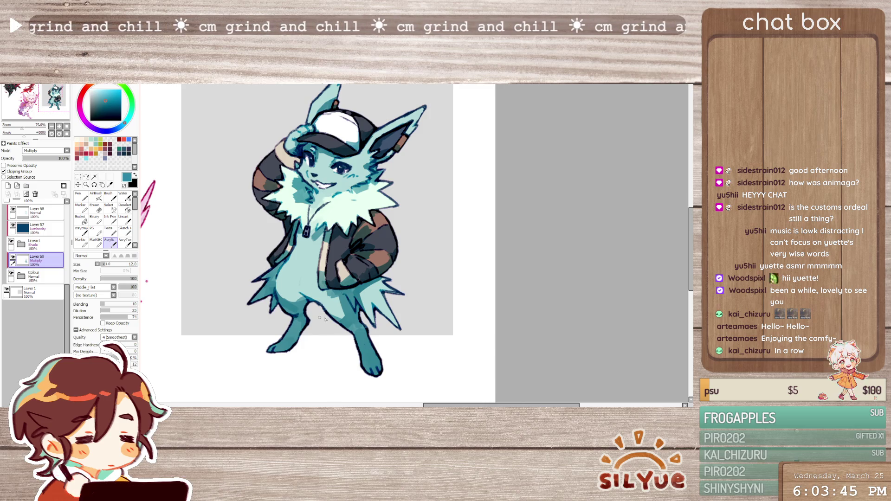
drag(297, 165, 297, 161)
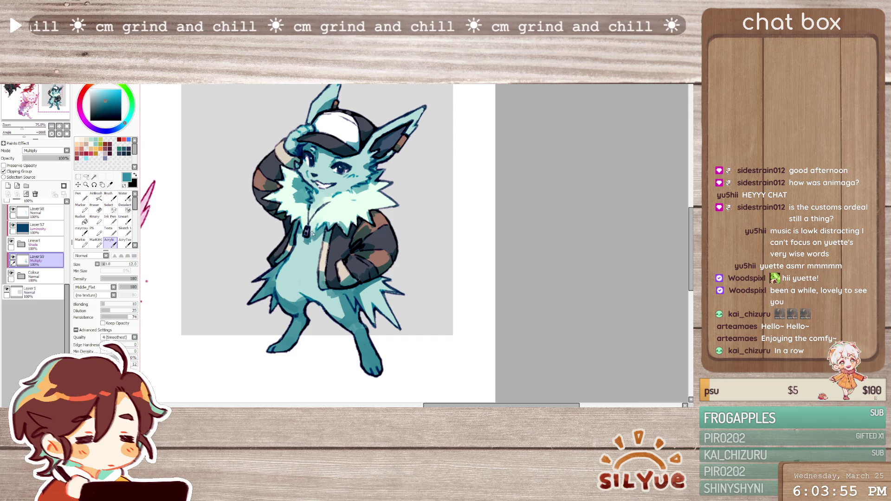
Resize the brush from 50 back to 20, then apply and confirm a Ctrl+T edit on the shading layer
scroll(431, 206, down, 3)
scroll(341, 237, up, 2)
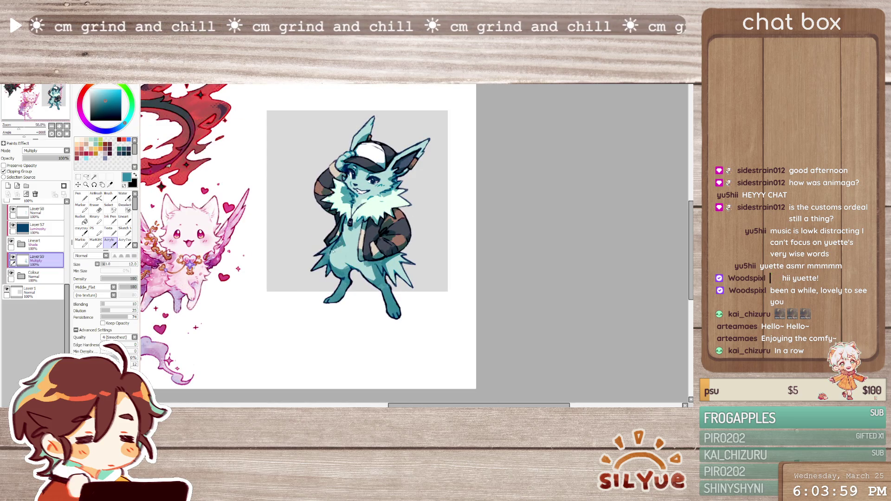
key(bracketright)
key(bracketright)
key(bracketright)
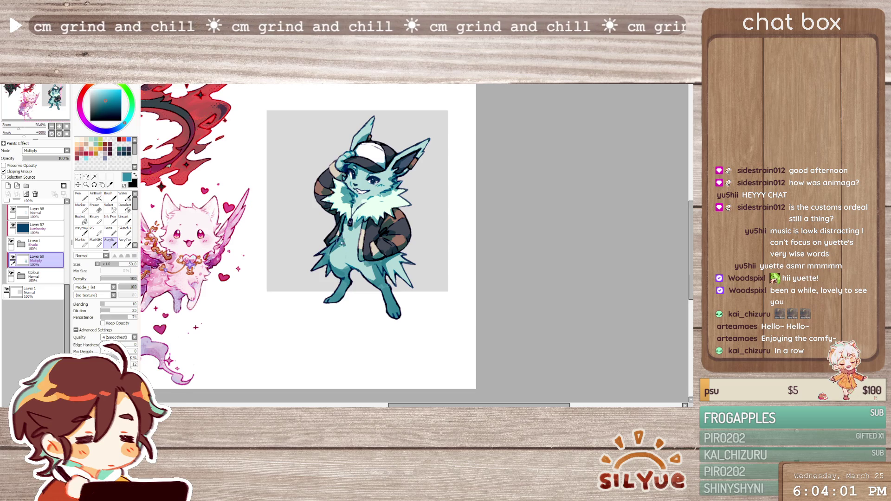
key(bracketleft)
key(bracketleft)
key(bracketleft)
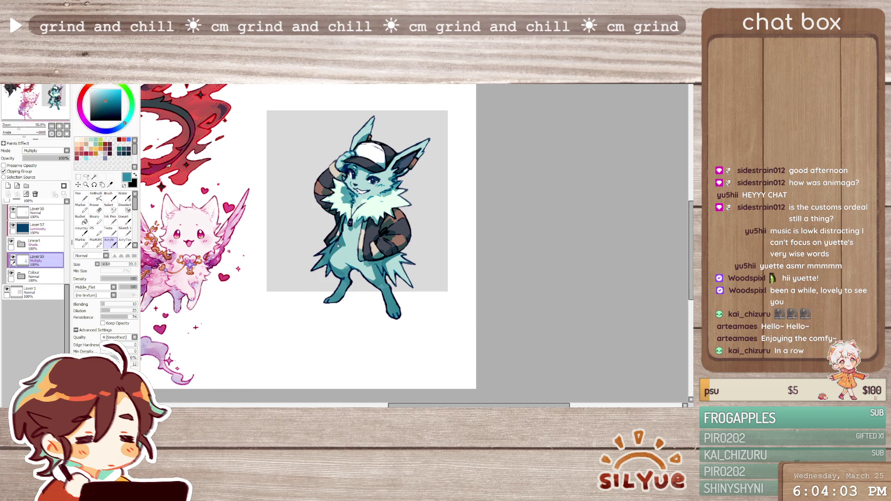
key(ctrl+t)
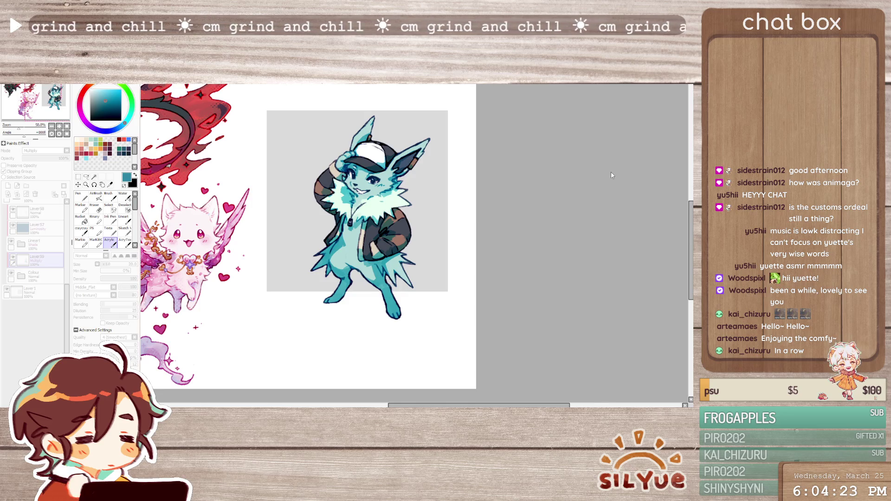
key(Return)
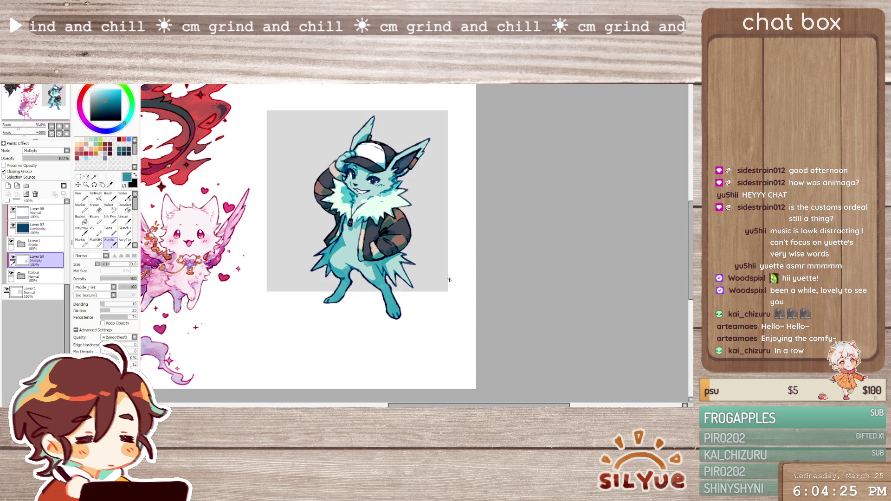
scroll(450, 279, down, 3)
scroll(449, 279, up, 3)
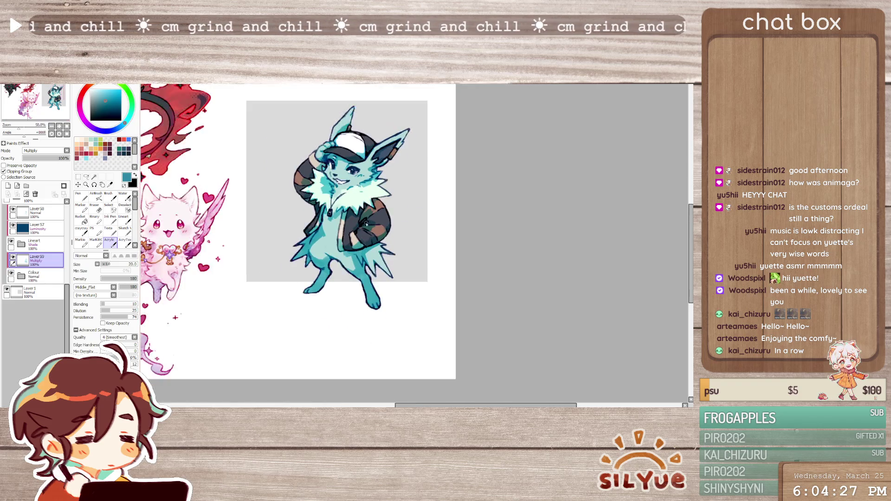
scroll(367, 224, up, 2)
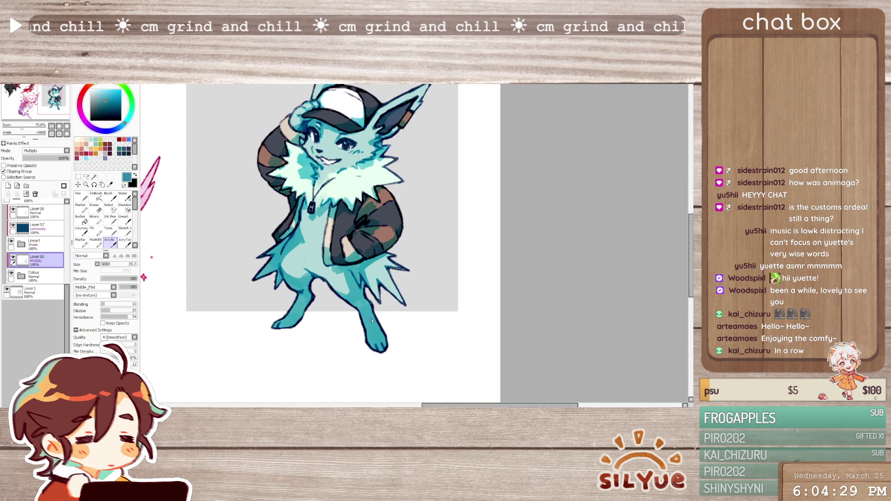
scroll(49, 152, up, 1)
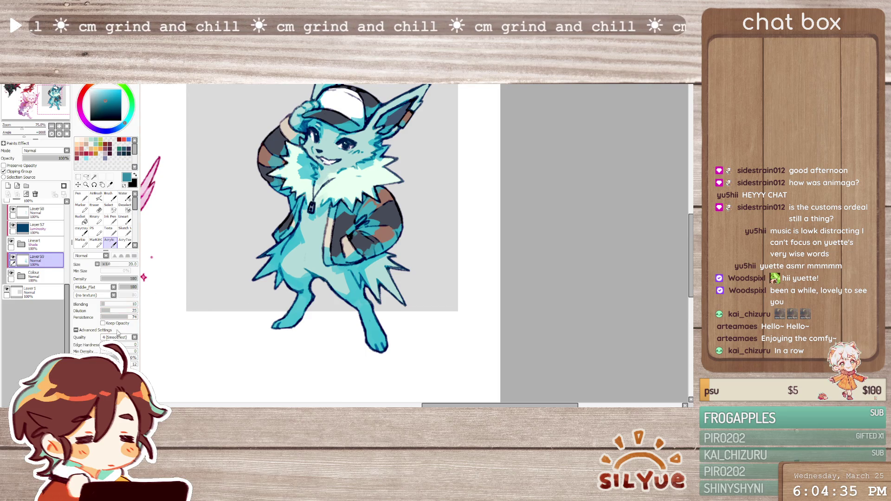
Duplicate and merge the shading layer, clip it to the colours and set it to Multiply
key(ctrl+j)
key(ctrl+j)
alt+click(295, 331)
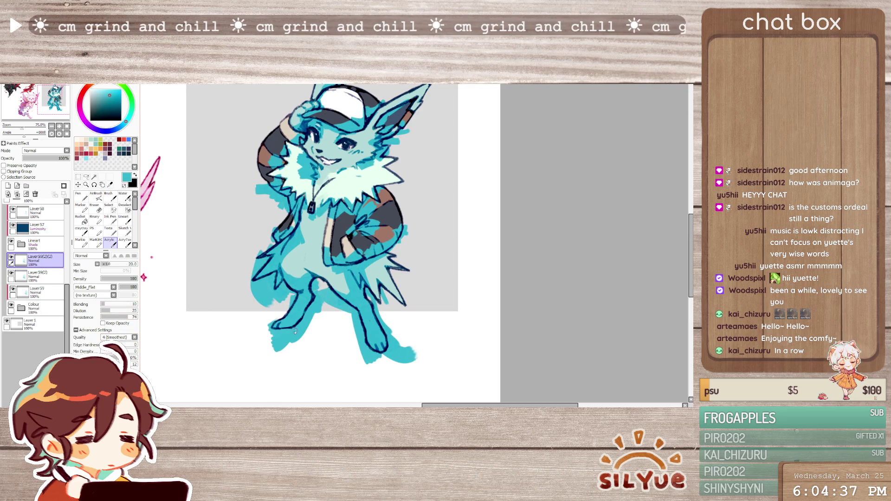
key(ctrl+e)
key(ctrl+e)
key(x)
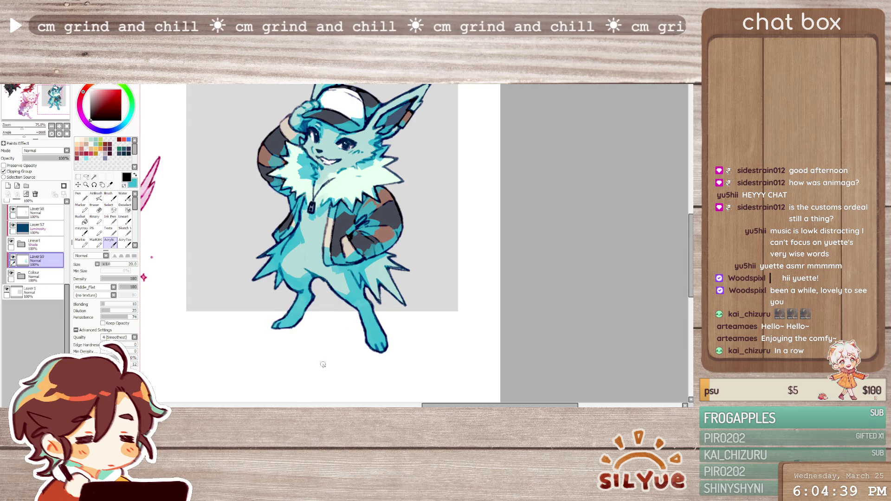
key(m)
key(x)
key(x)
Return to the Acrylic brush at size 9 and paint a light stroke along the inner left leg
key(b)
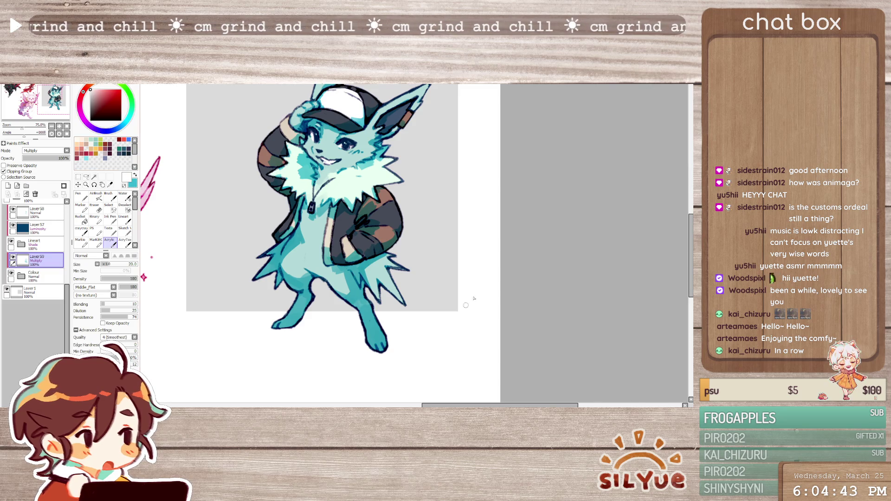
key(b)
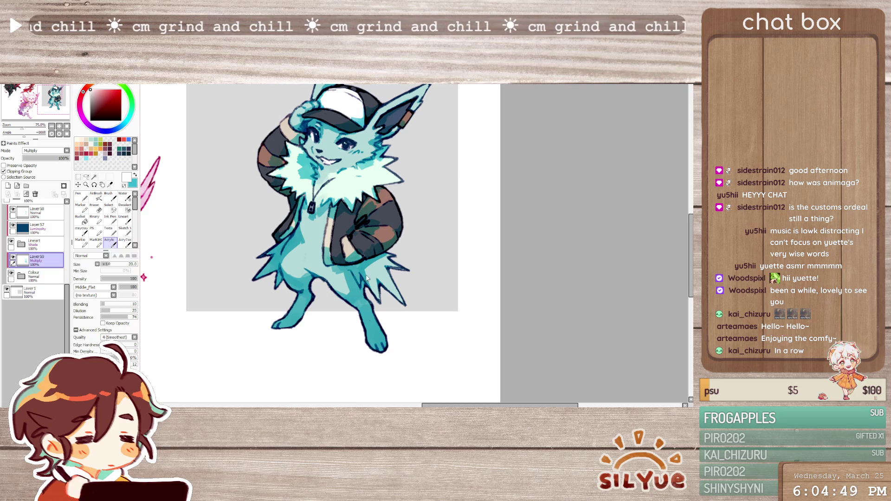
key(b)
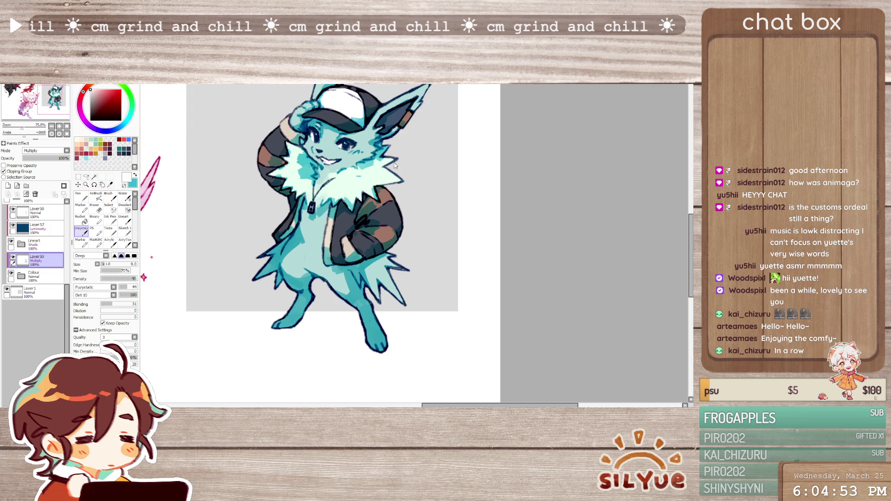
key(n)
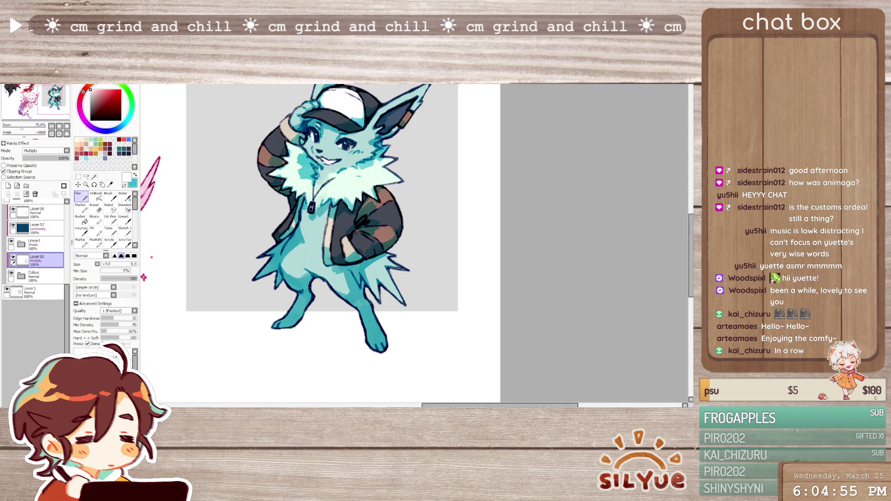
key(a)
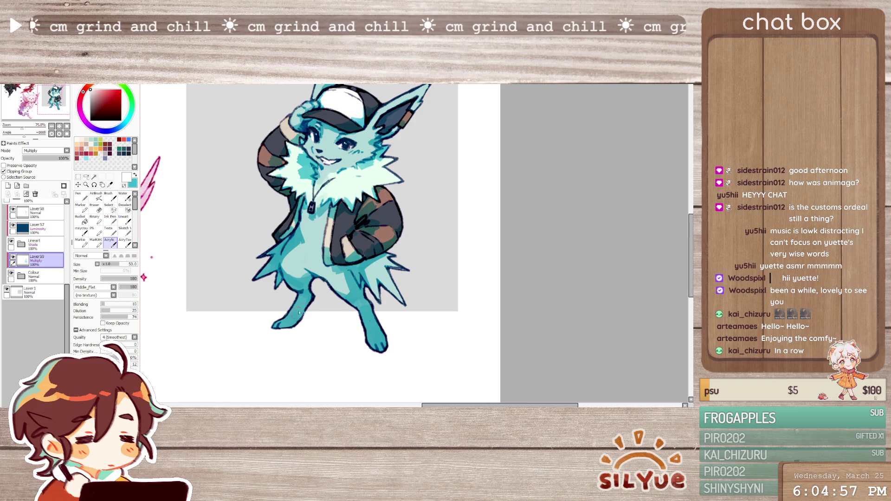
drag(300, 314, 212, 303)
mouse_move(282, 247)
mouse_down()
mouse_move(285, 281)
mouse_move(306, 232)
mouse_move(285, 279)
mouse_up()
key(ctrl+z)
key(ctrl+z)
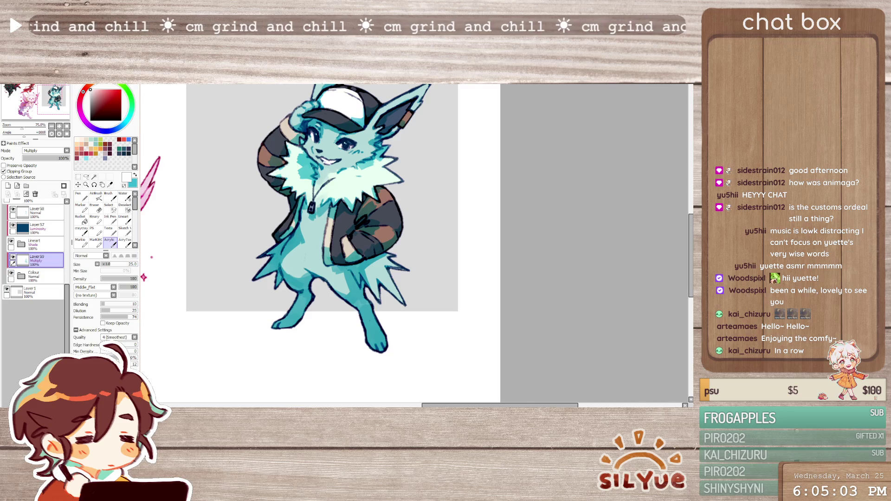
drag(281, 246, 286, 273)
Shrink the brush slightly and make teal the active painting colour
key(bracketleft)
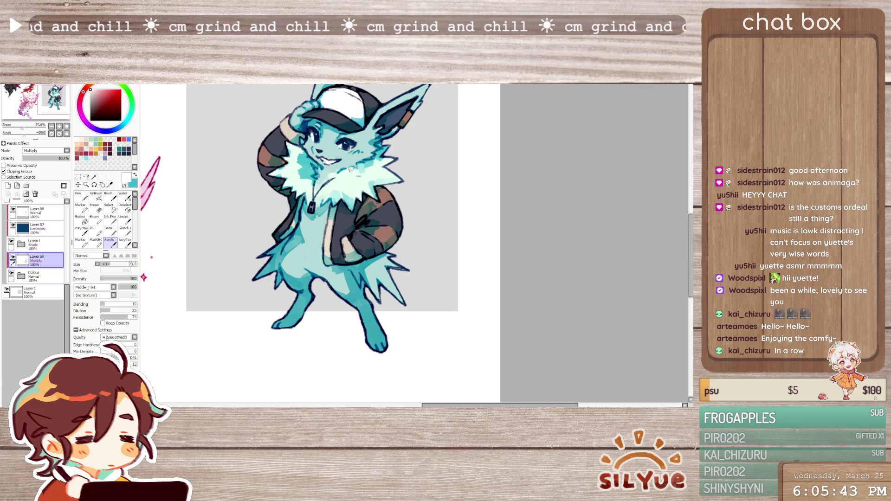
key(x)
key(x)
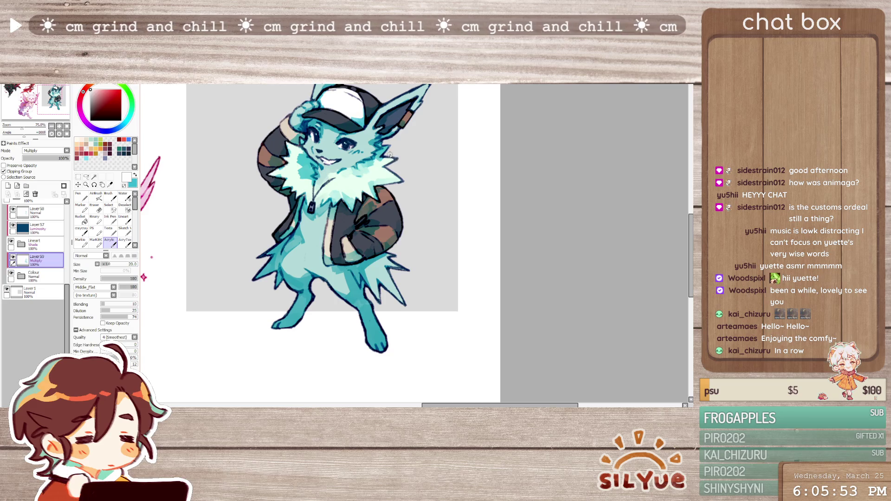
Paint teal shadows over the face, neck ruff and body, sampling teal from the fur and alternating with white
key(x)
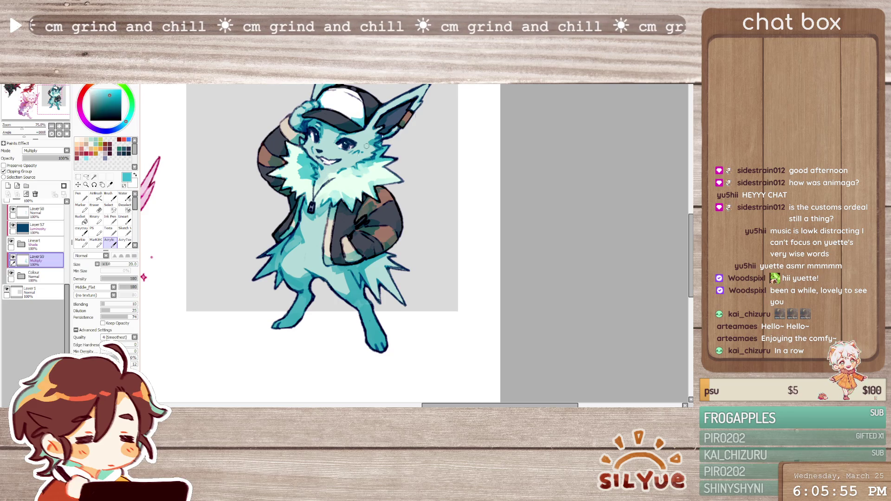
key(x)
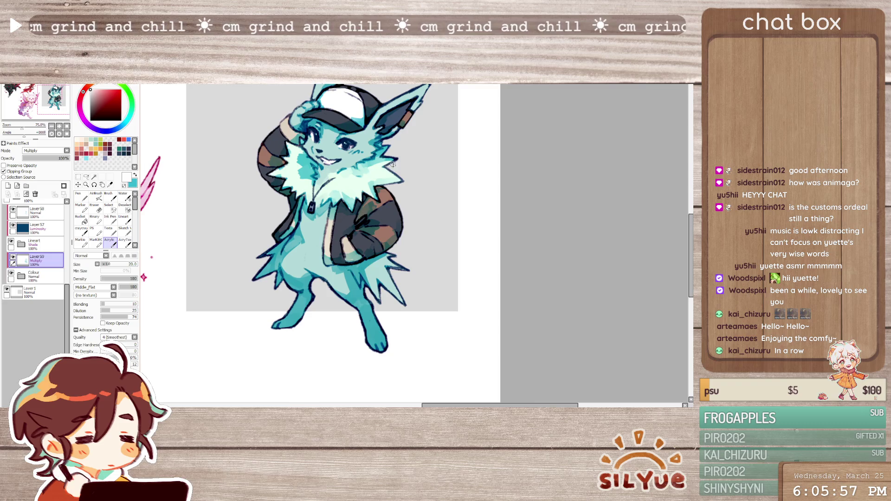
key(x)
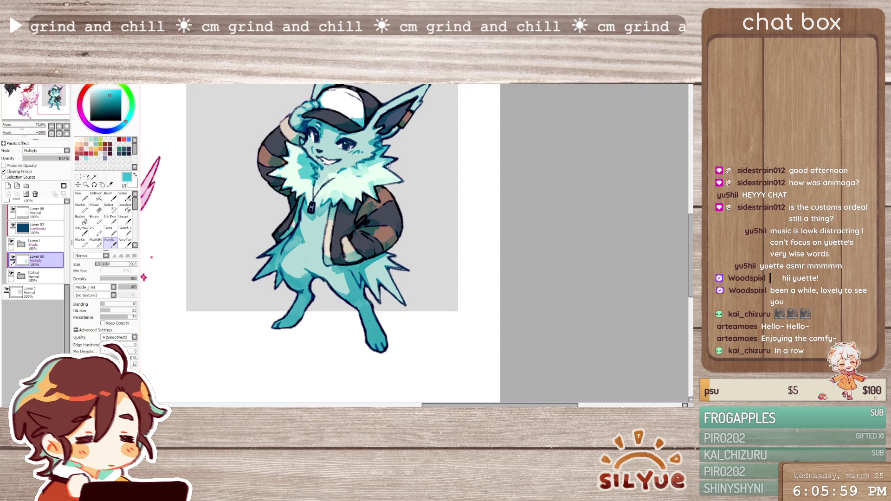
key(x)
key(x)
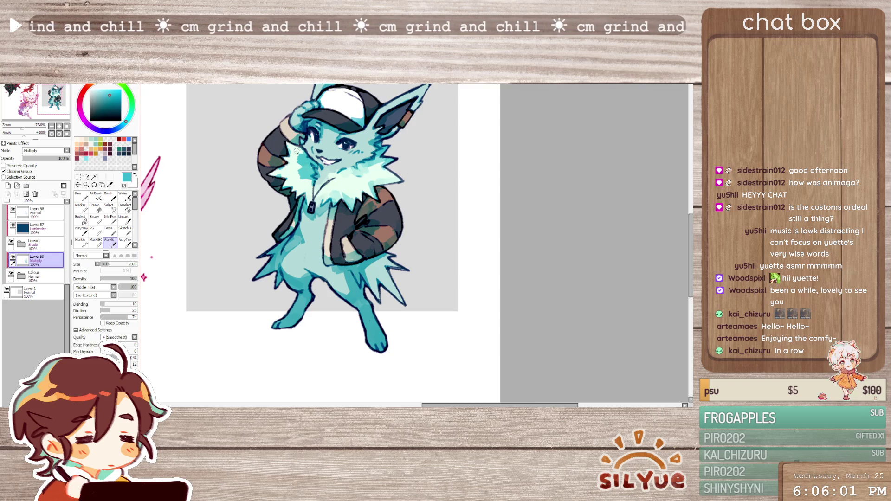
key(x)
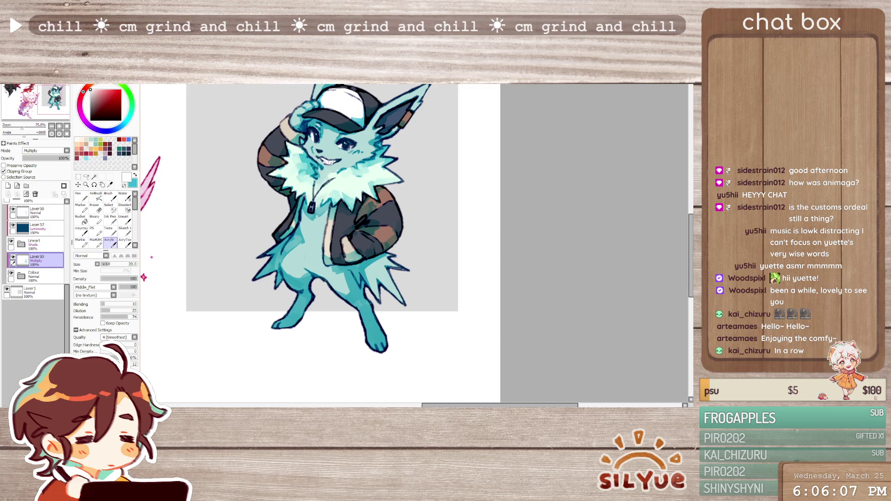
alt+click(308, 172)
key(x)
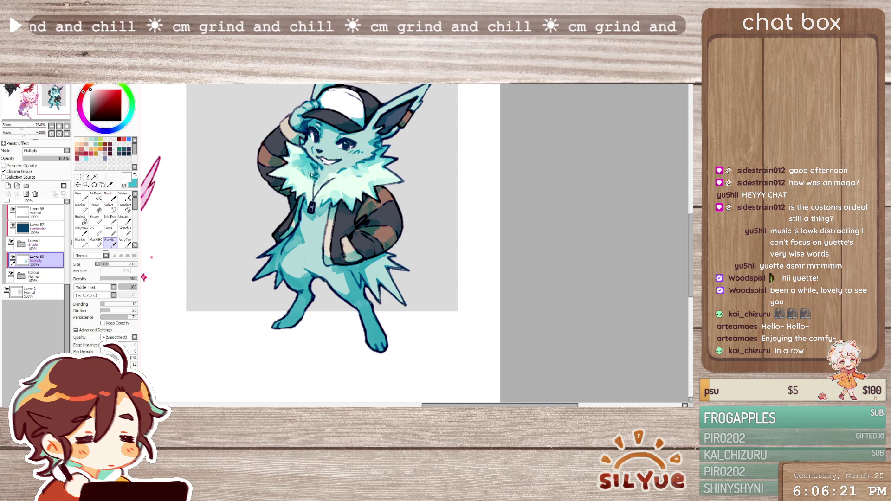
alt+click(305, 159)
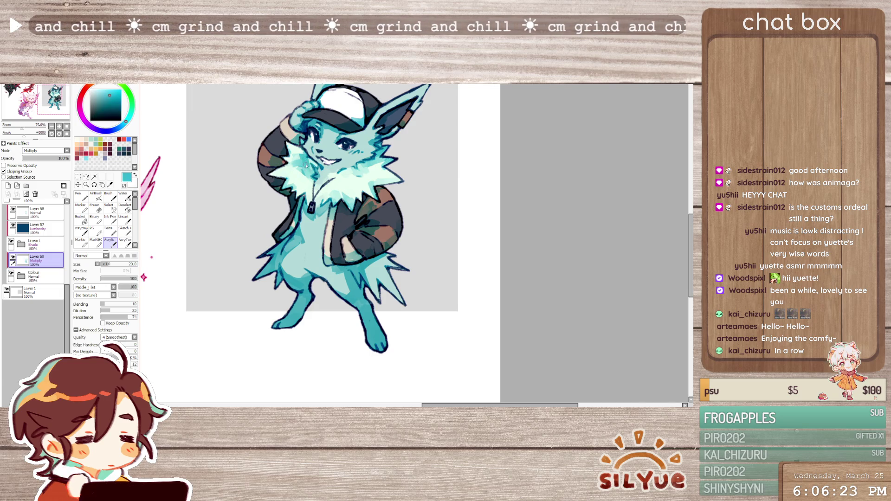
key(x)
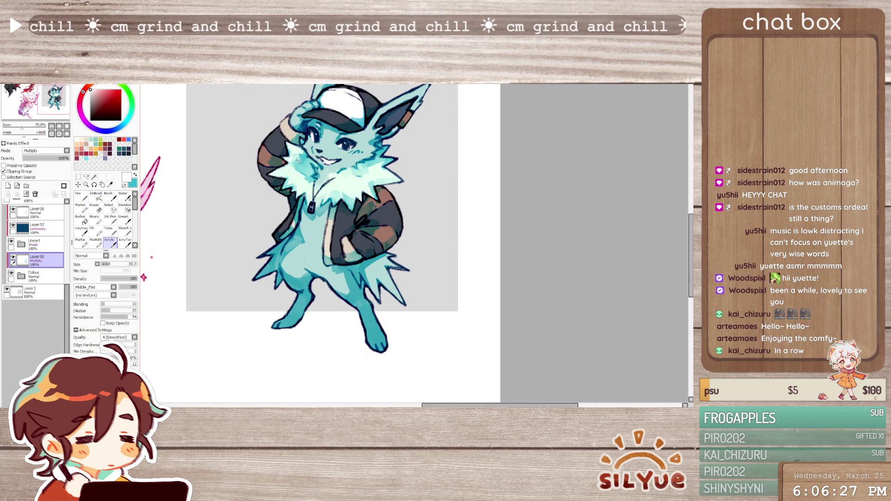
key(x)
key(x)
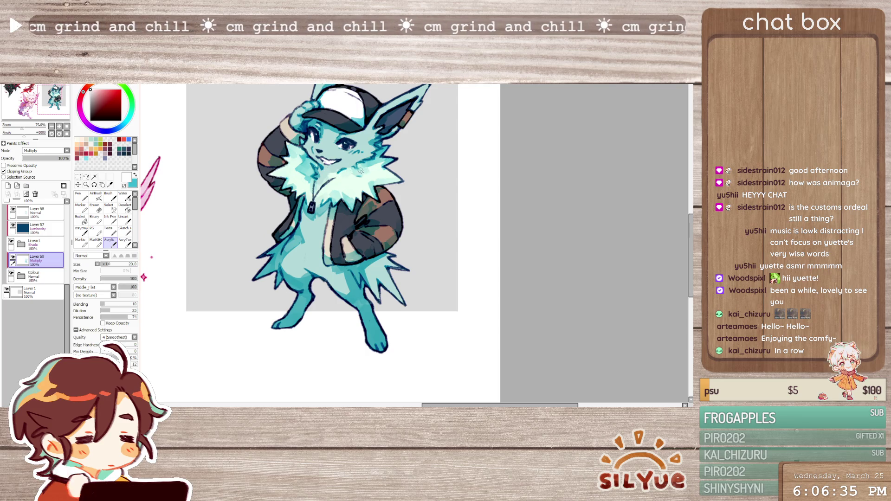
key(x)
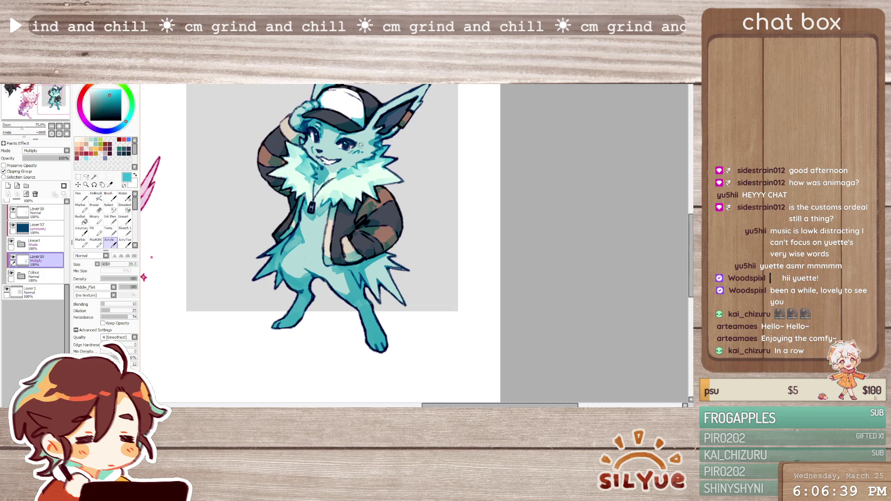
key(x)
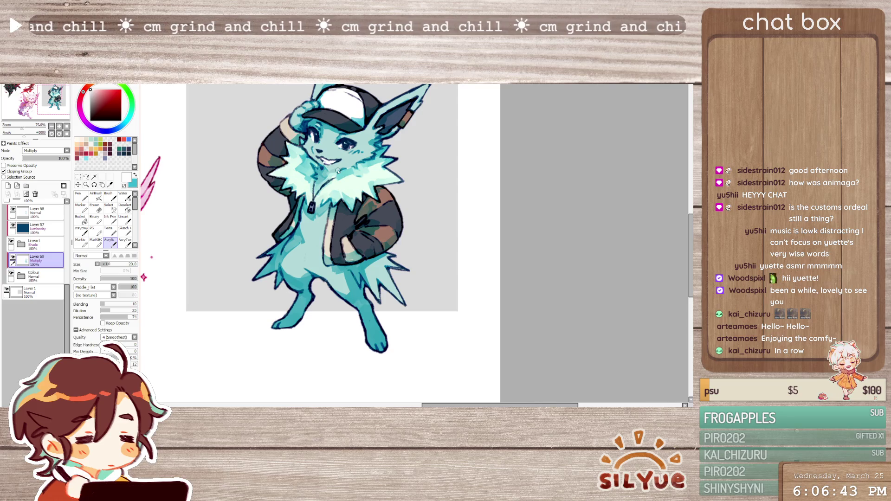
key(x)
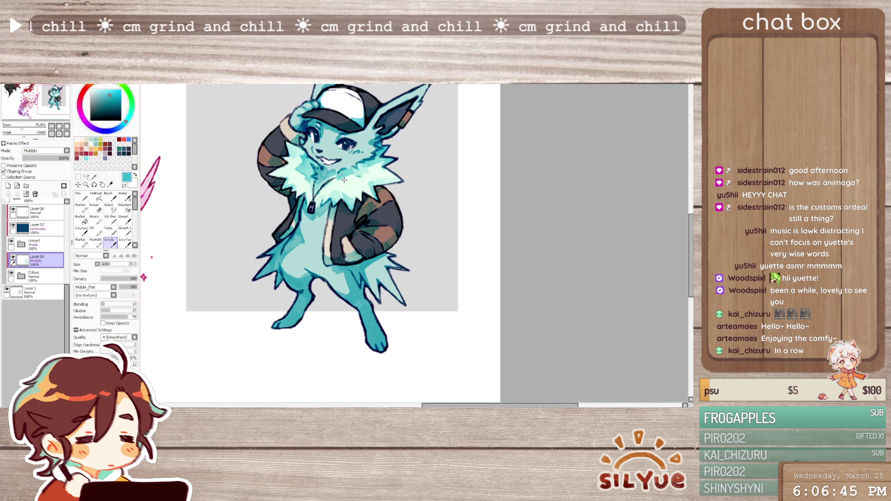
Erase stray shading, then resume painting teal and white with the Acrylic brush
key(e)
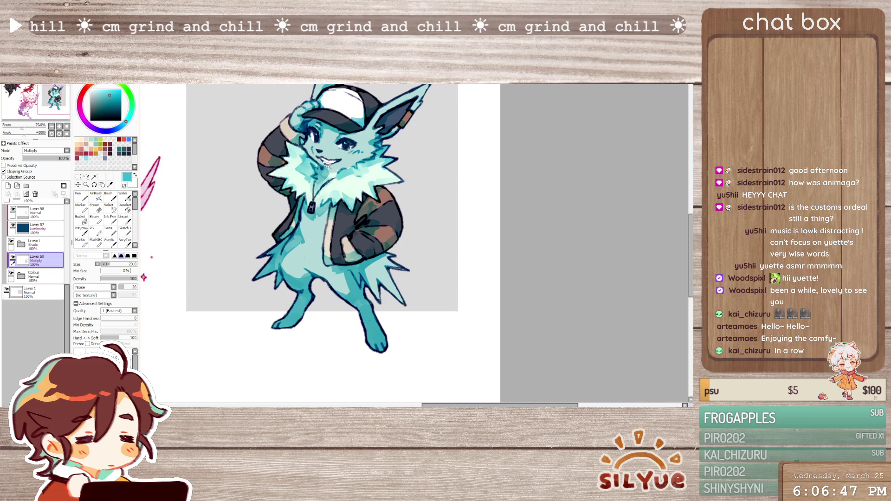
key(x)
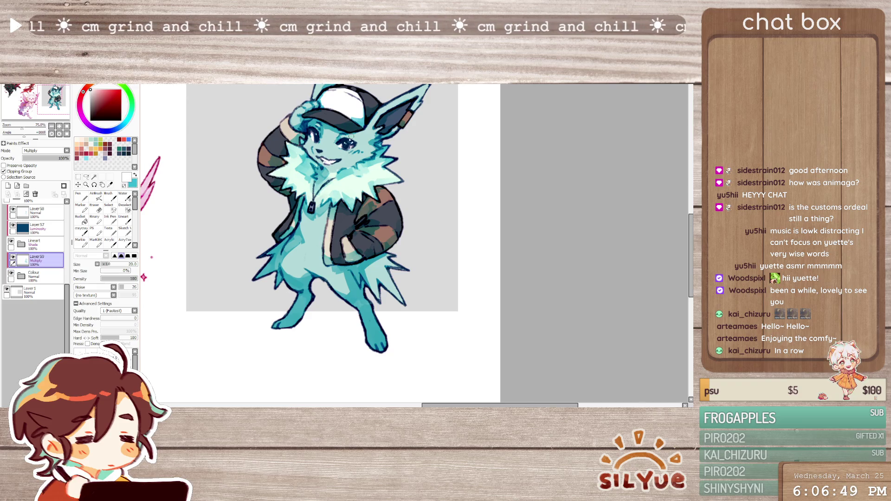
key(x)
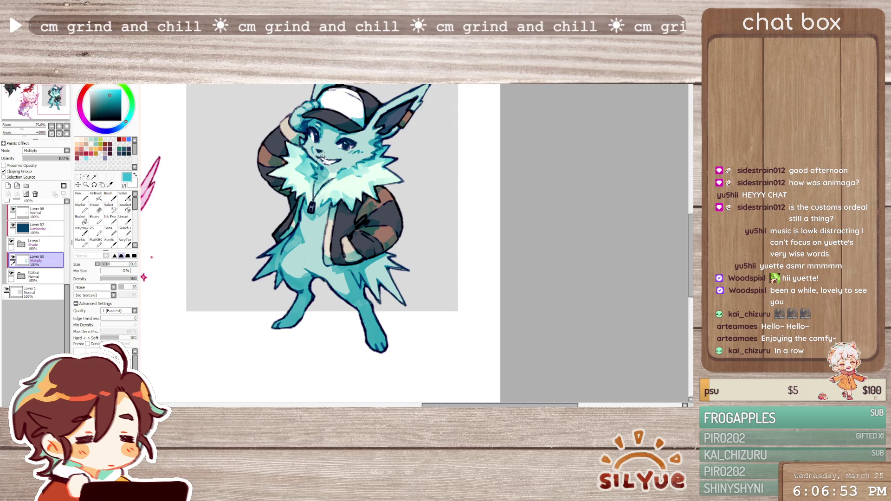
key(b)
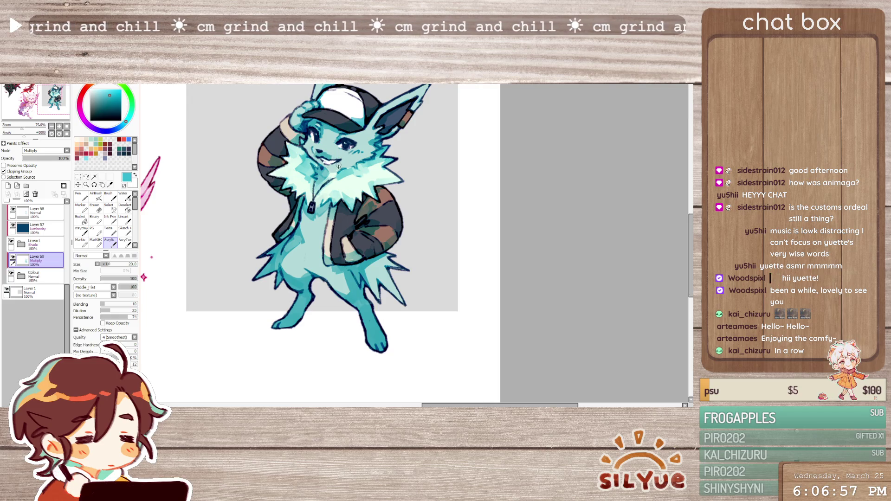
key(x)
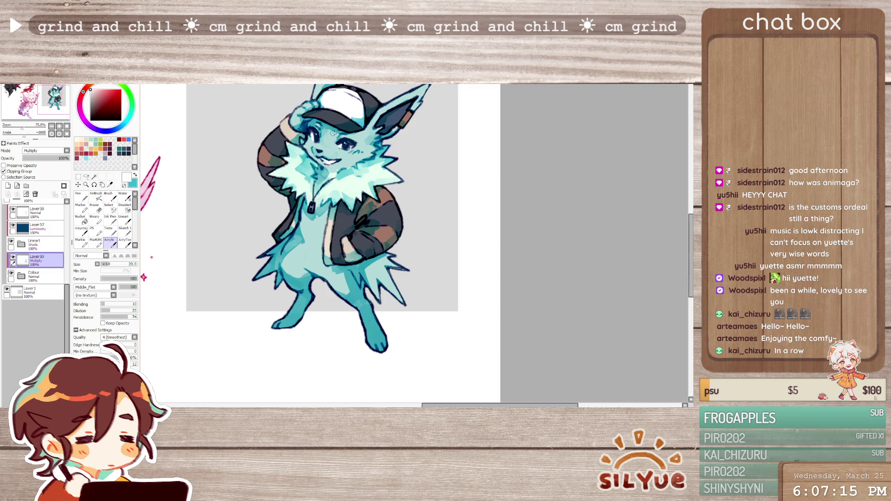
Deepen the multiply shading on the belly and inner legs, swapping between teal and white
drag(348, 127, 341, 223)
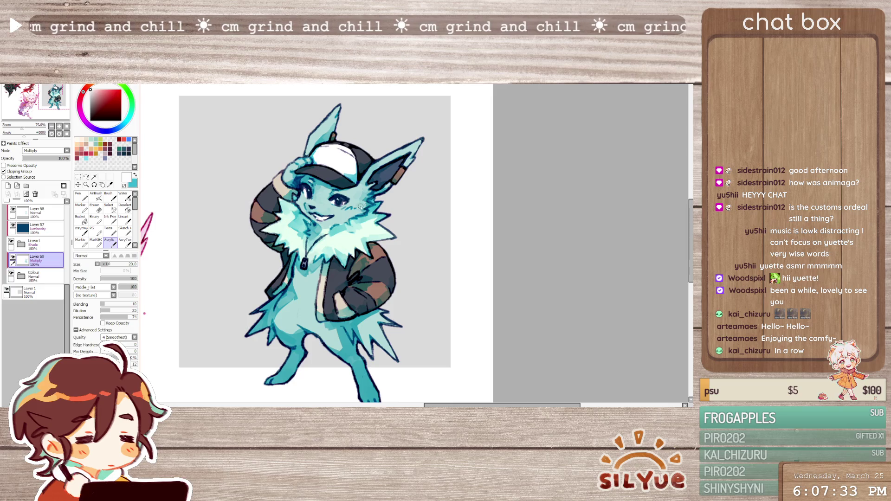
drag(404, 259, 395, 239)
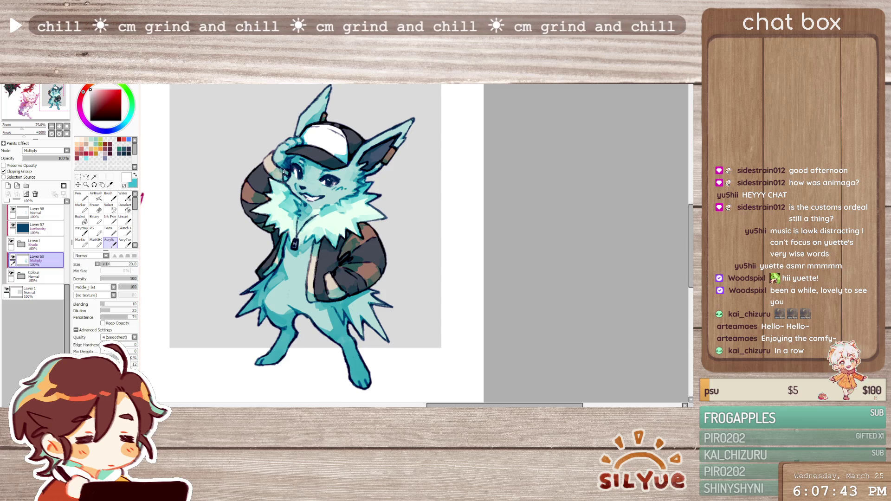
key(x)
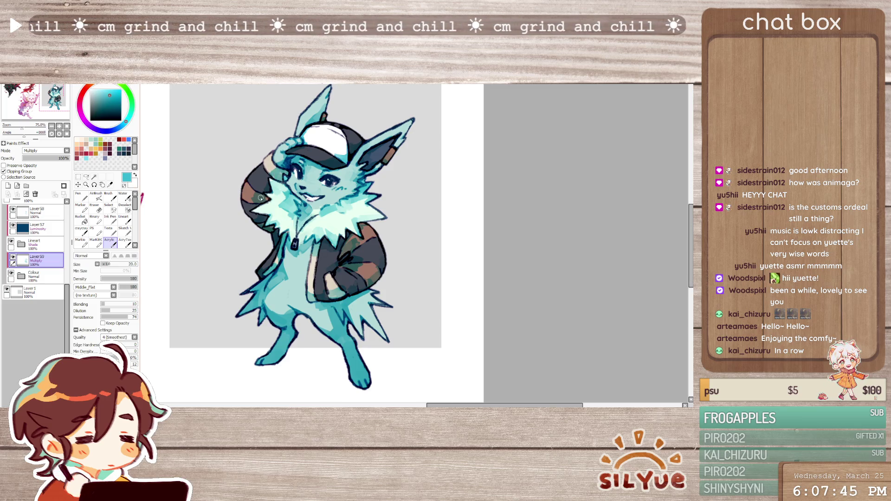
key(x)
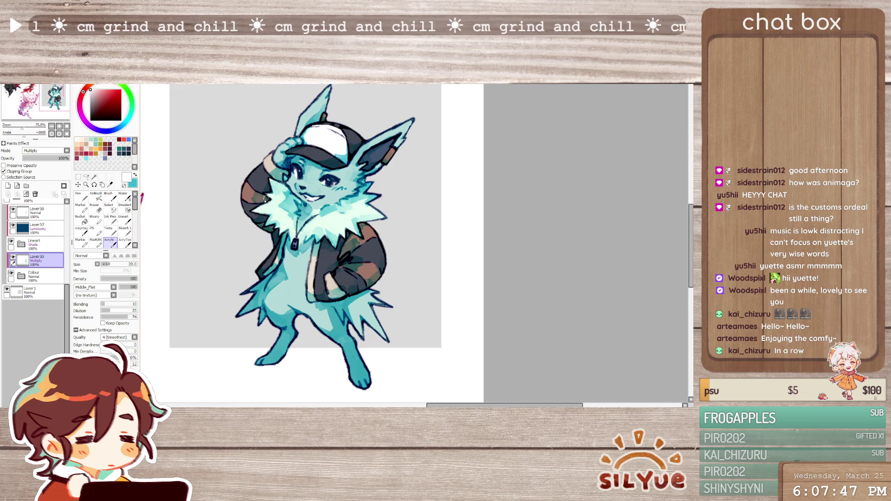
key(x)
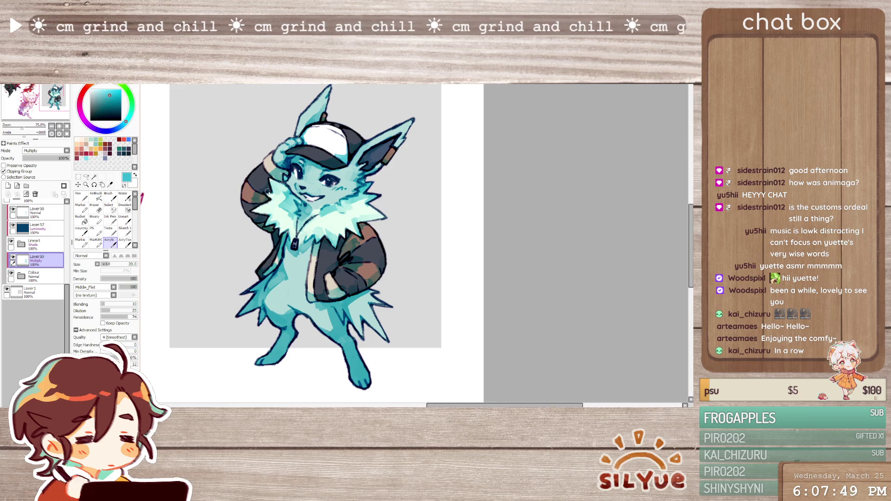
key(x)
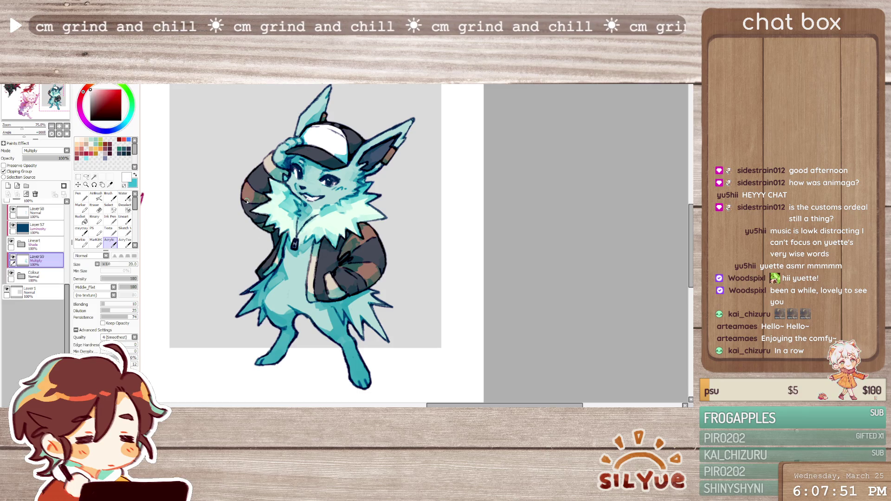
key(x)
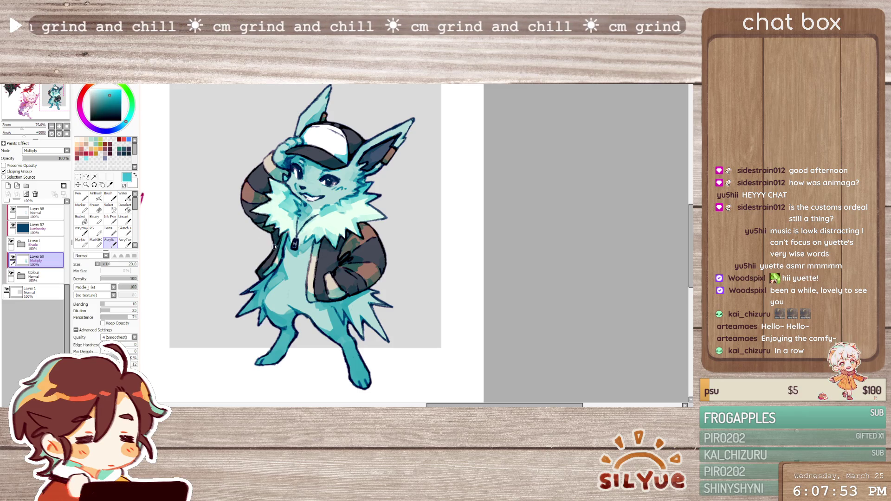
Check the whole sheet at 25%, return to 75%, and keep shading in teal and white
scroll(446, 342, down, 3)
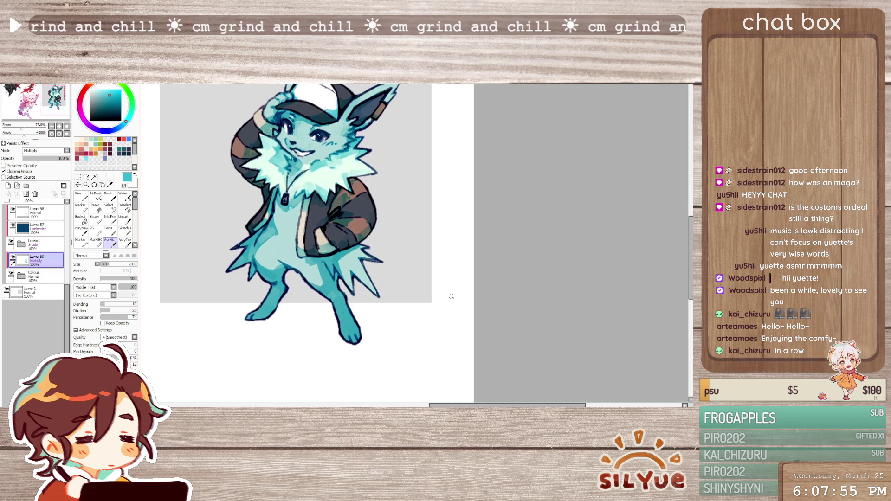
scroll(452, 297, down, 3)
scroll(452, 297, up, 2)
scroll(450, 294, up, 1)
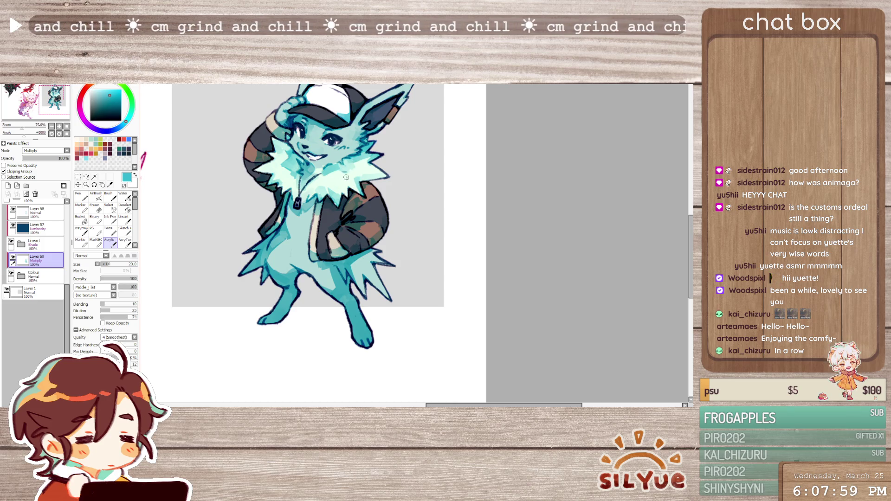
key(x)
key(x)
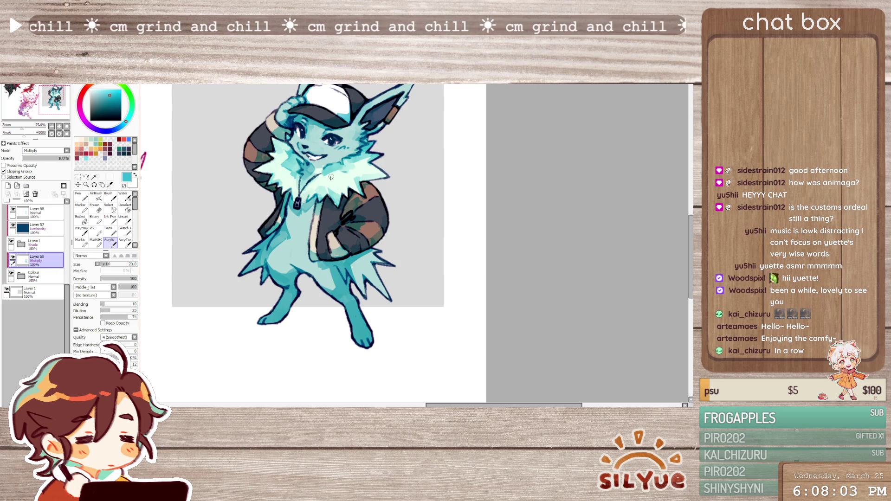
key(x)
key(x)
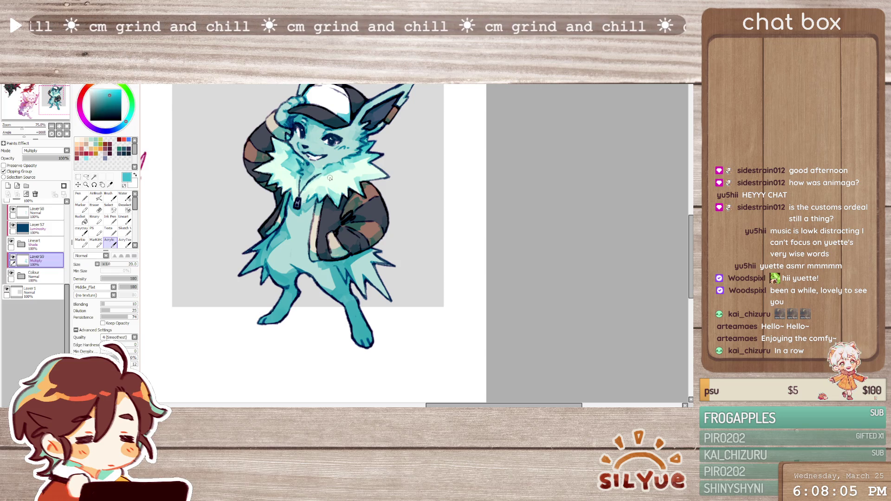
key(x)
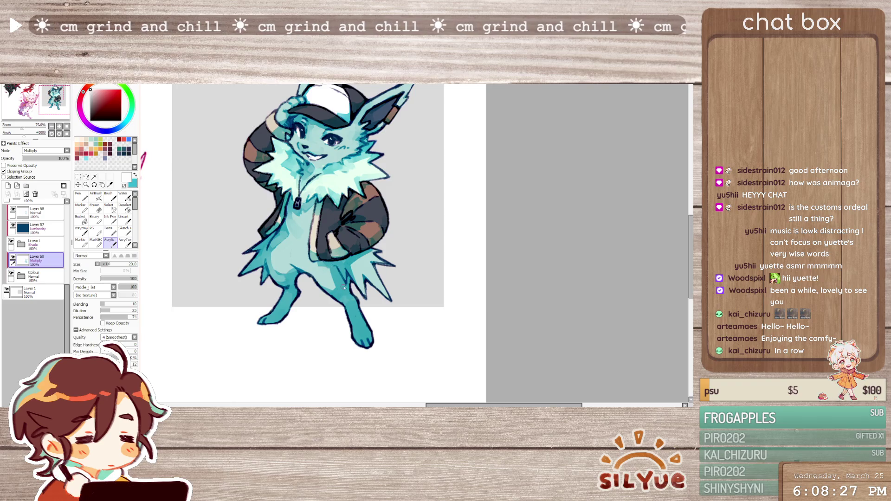
key(x)
key(x)
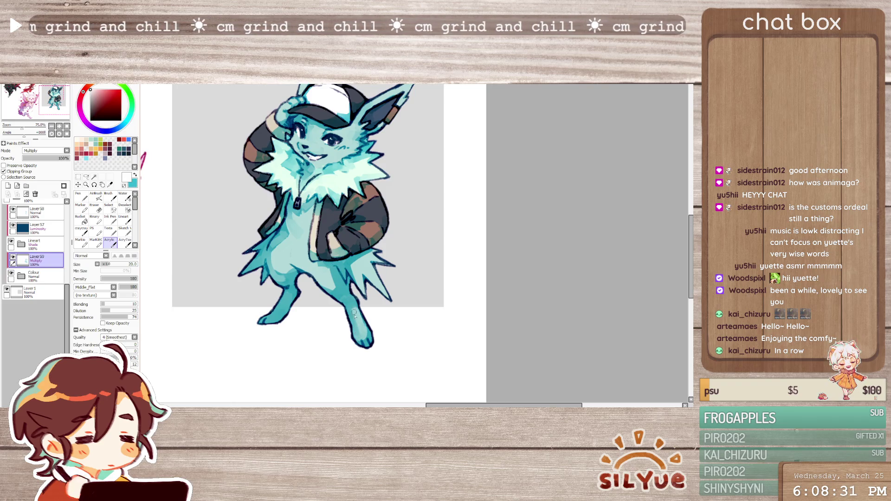
key(x)
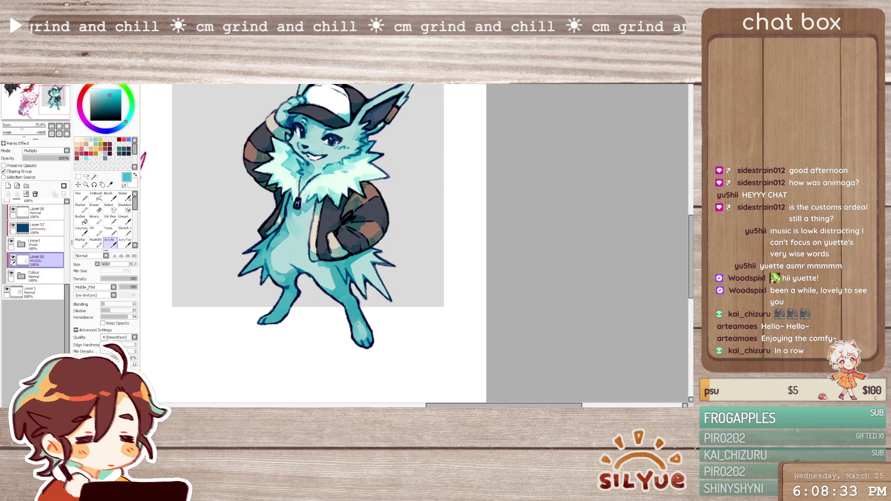
Switch the shadow layer to Normal and brush a light leg highlight, sampling lighter cyans
scroll(52, 151, up, 1)
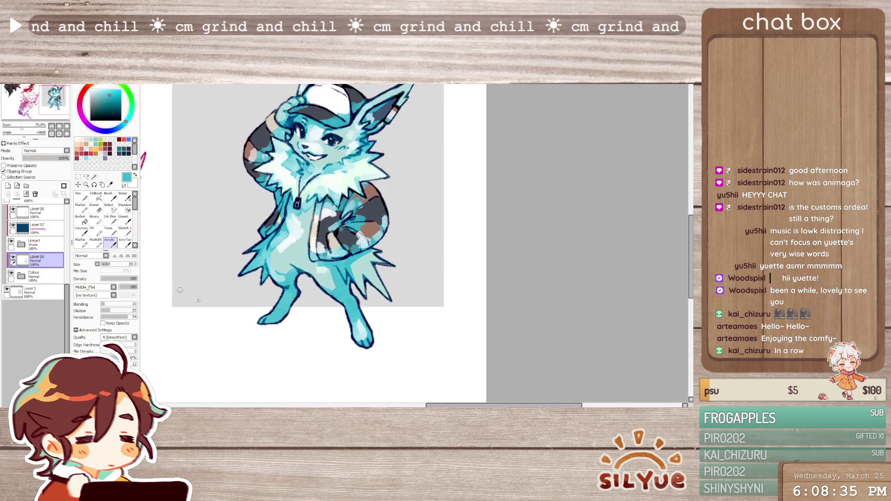
key(x)
drag(353, 317, 359, 332)
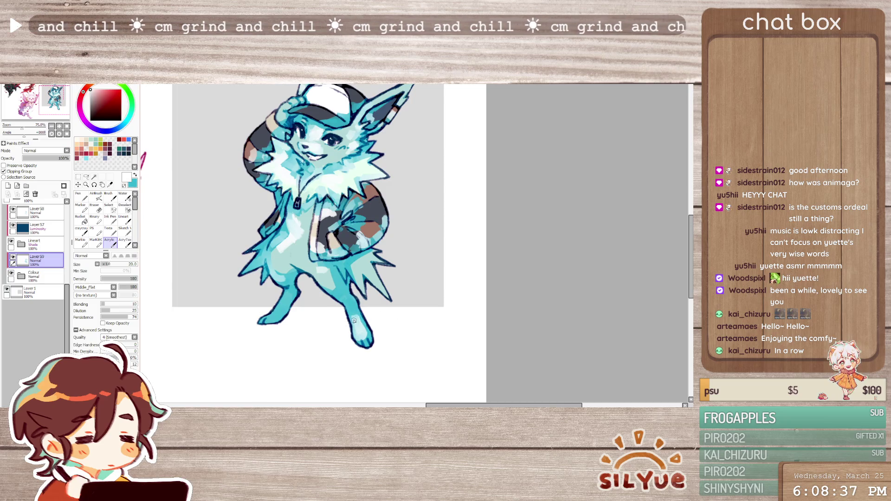
key(x)
key(x)
key(x)
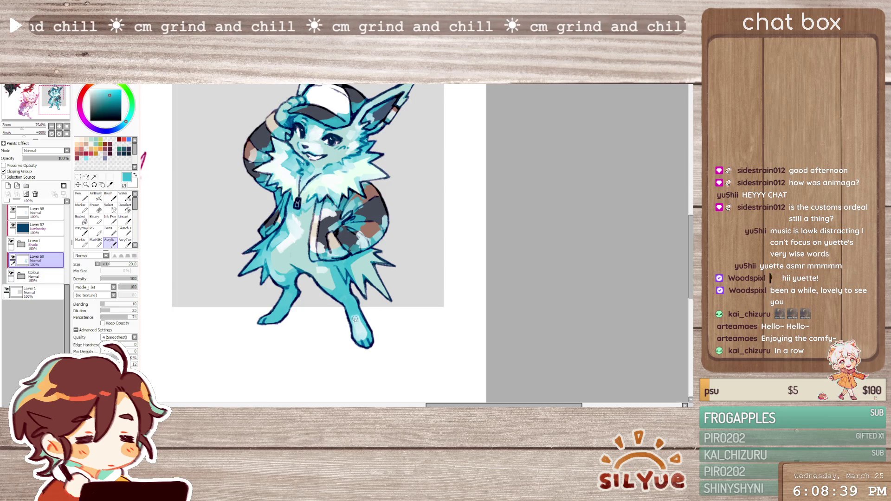
alt+click(357, 316)
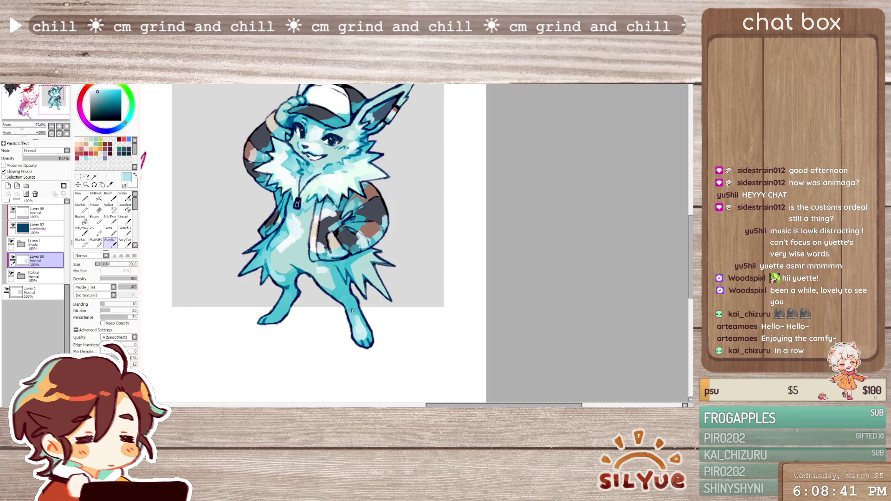
alt+click(364, 333)
alt+click(357, 323)
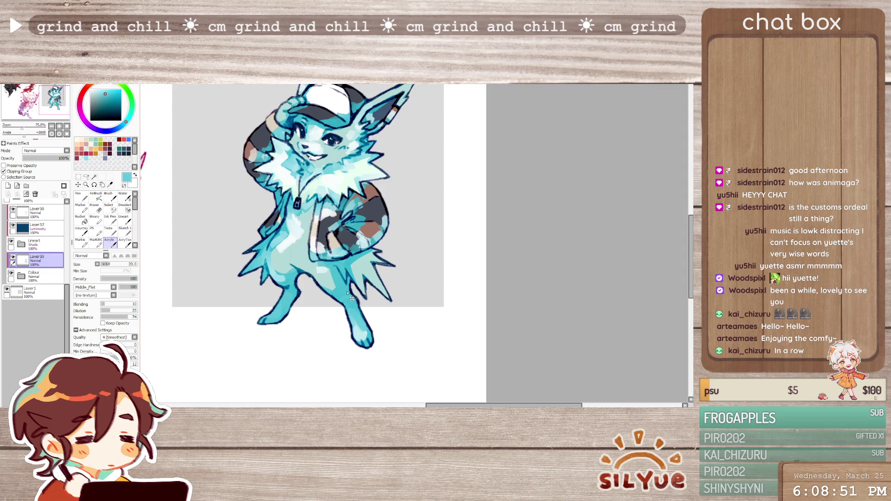
Lighten the shading around the left foot and leg, toggling between white and cyan
key(ctrl+v)
alt+click(325, 325)
key(ctrl+z)
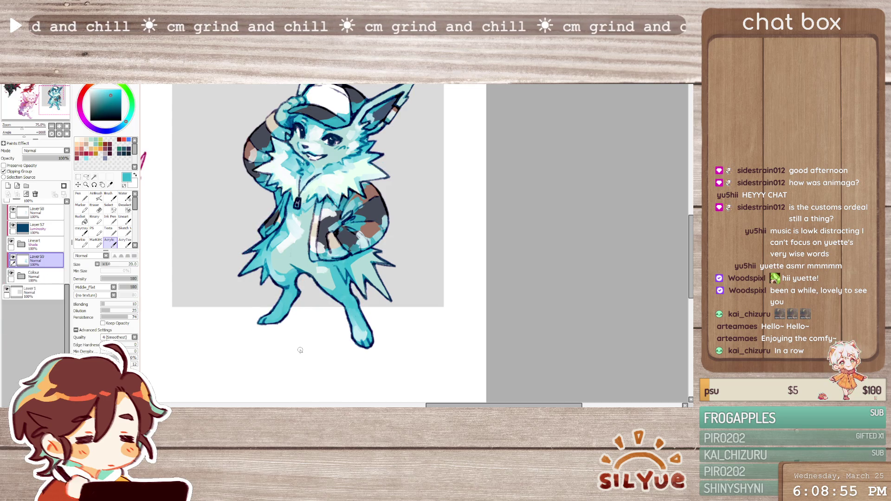
key(x)
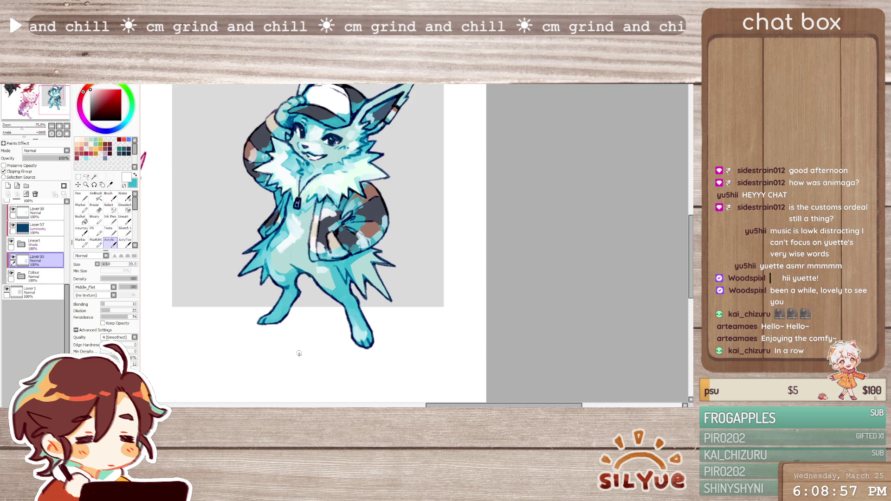
drag(278, 305, 271, 316)
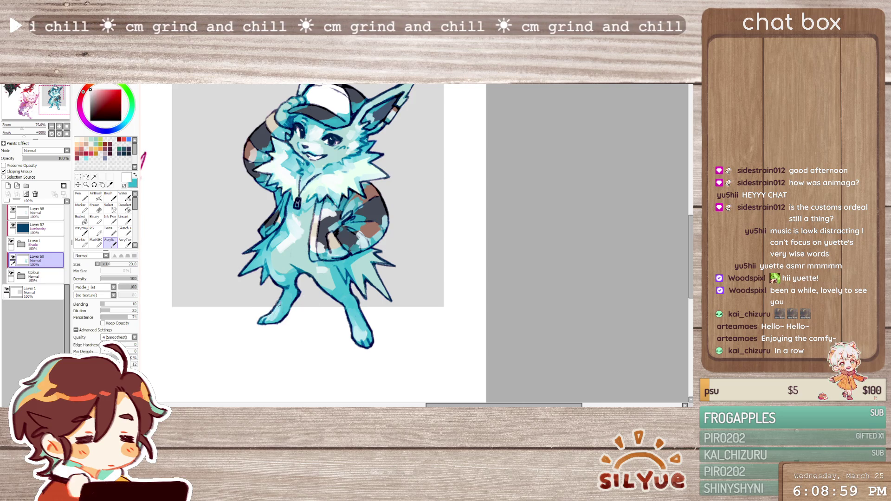
key(x)
key(x)
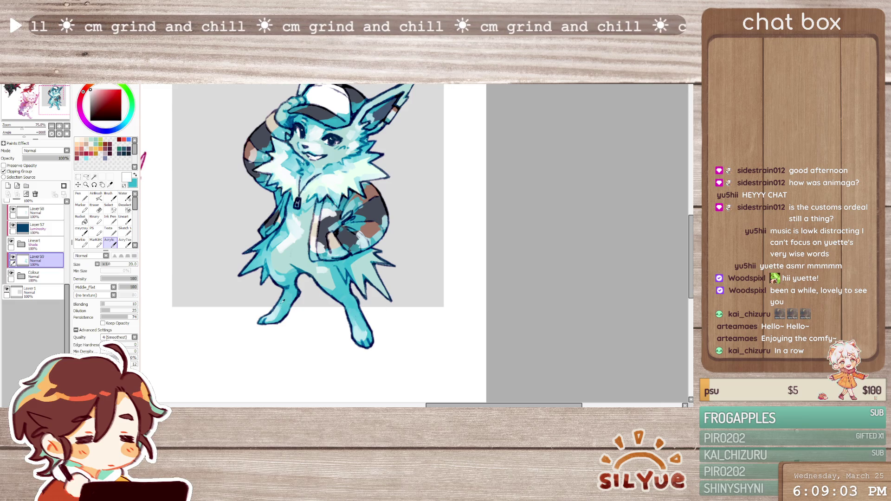
key(x)
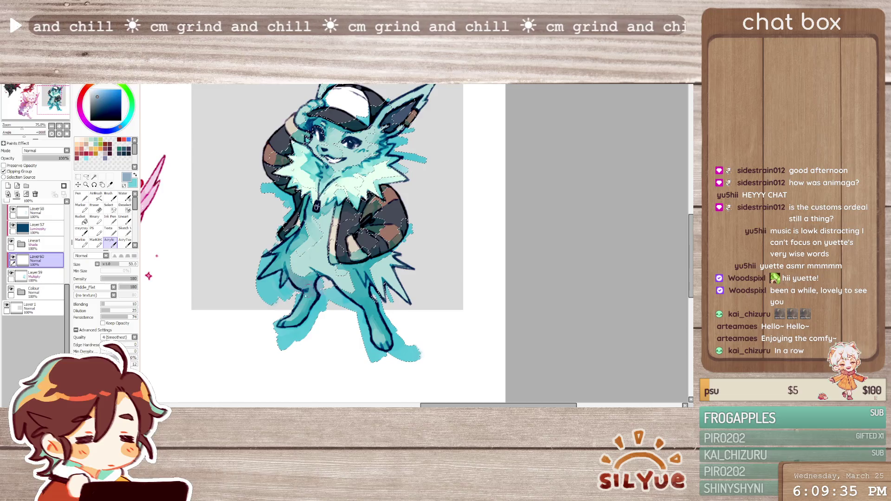
Paint bright blue over both legs and the side of the body on Layer60
click(115, 89)
mouse_move(293, 275)
mouse_down()
mouse_move(316, 292)
mouse_move(297, 344)
mouse_up()
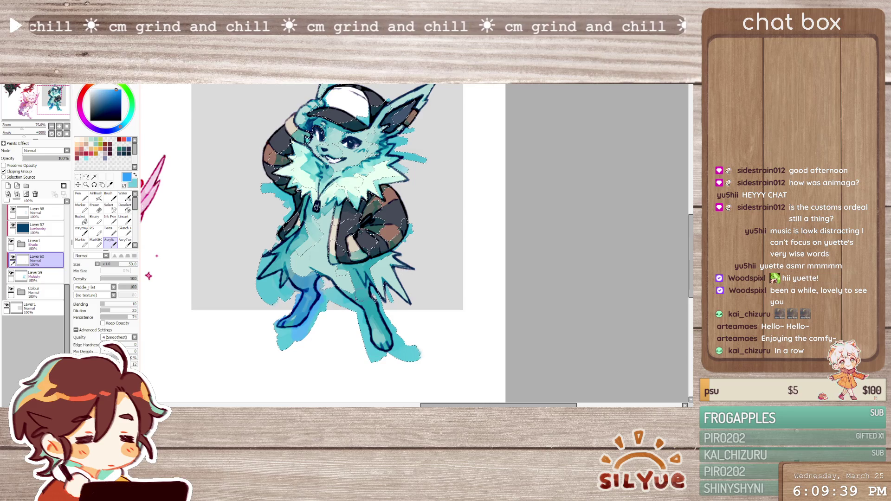
mouse_move(372, 288)
mouse_down()
mouse_move(388, 332)
mouse_move(381, 349)
mouse_up()
mouse_move(293, 246)
mouse_down()
mouse_move(272, 276)
mouse_move(299, 232)
mouse_up()
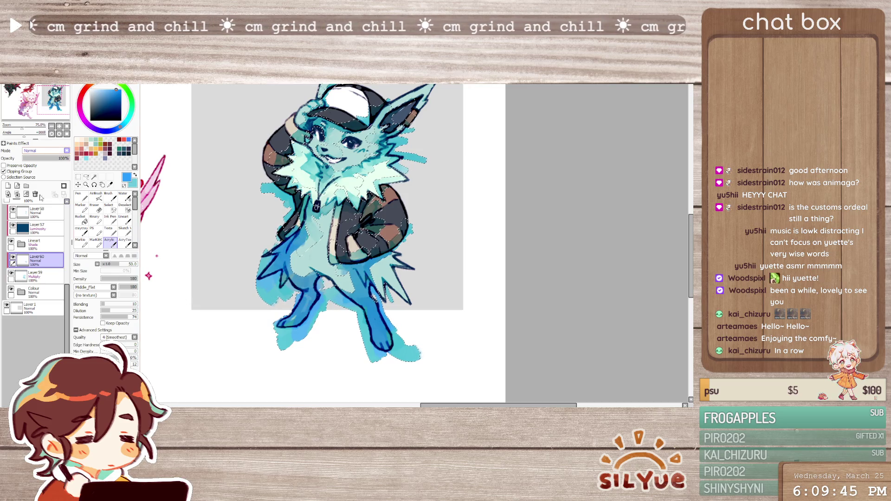
Set the blue layer to Overlay, clear the selection, and clip the shadow layer to the character
key(Down)
key(Down)
key(Down)
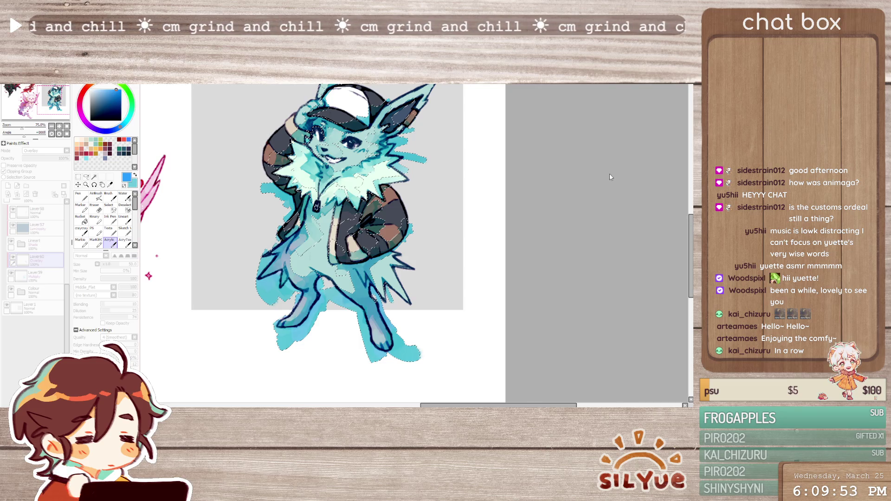
key(Return)
key(m)
drag(195, 340, 202, 351)
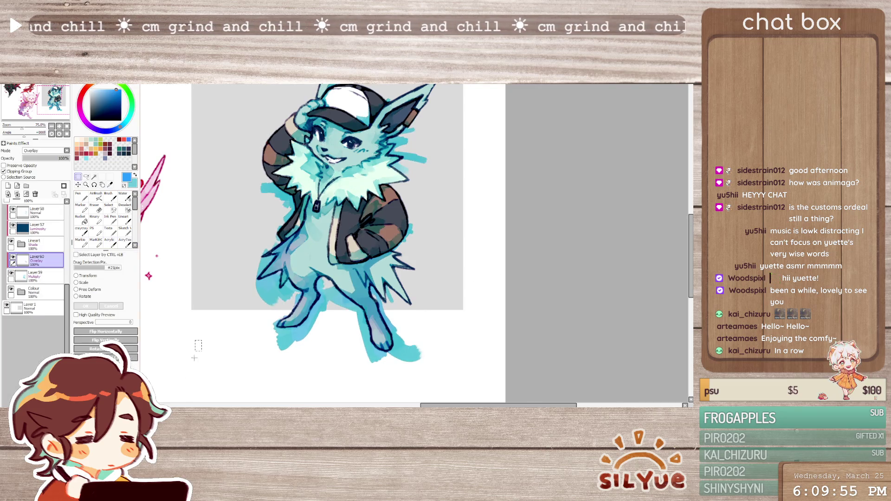
click(232, 373)
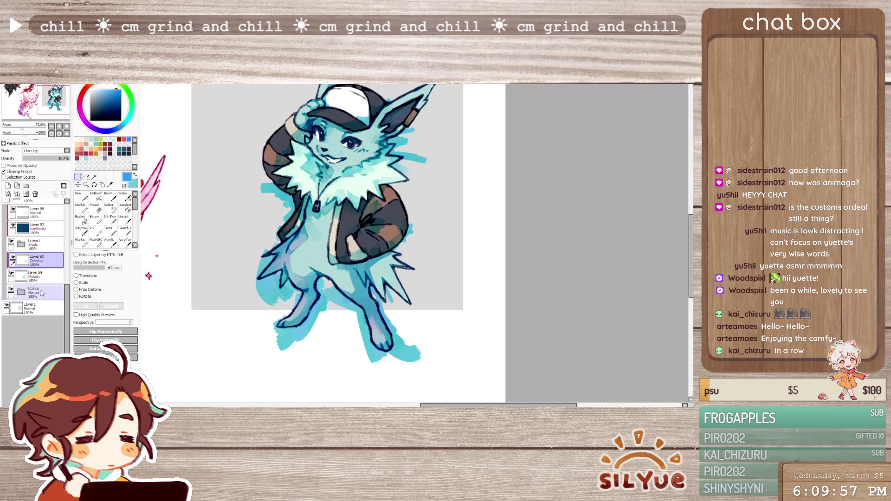
click(37, 274)
click(4, 172)
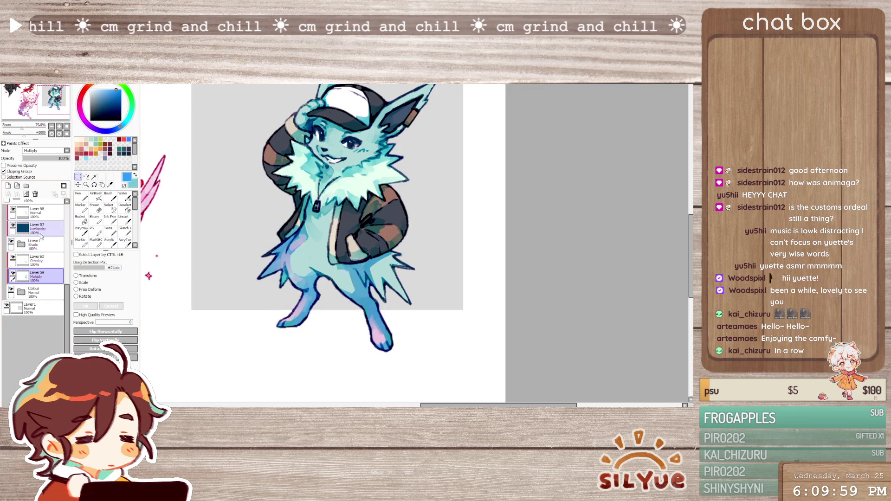
click(37, 259)
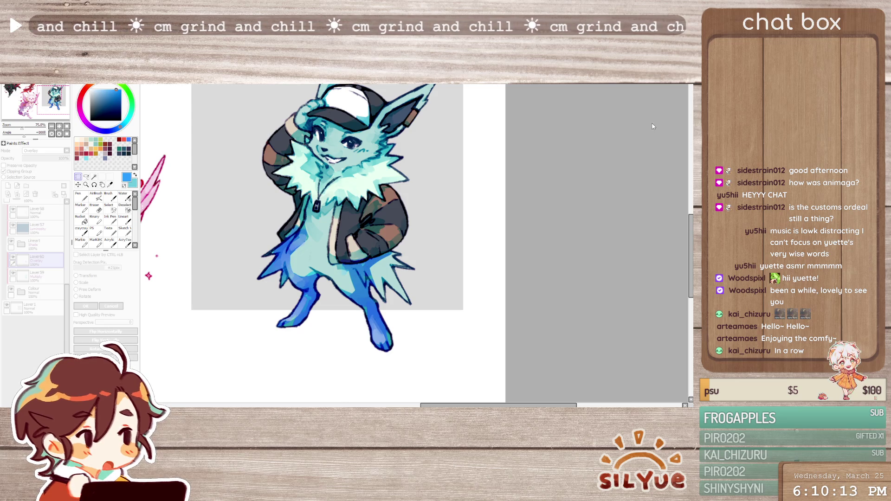
Apply the hue shift and turn clipping off on the multiply shadow layer
key(Return)
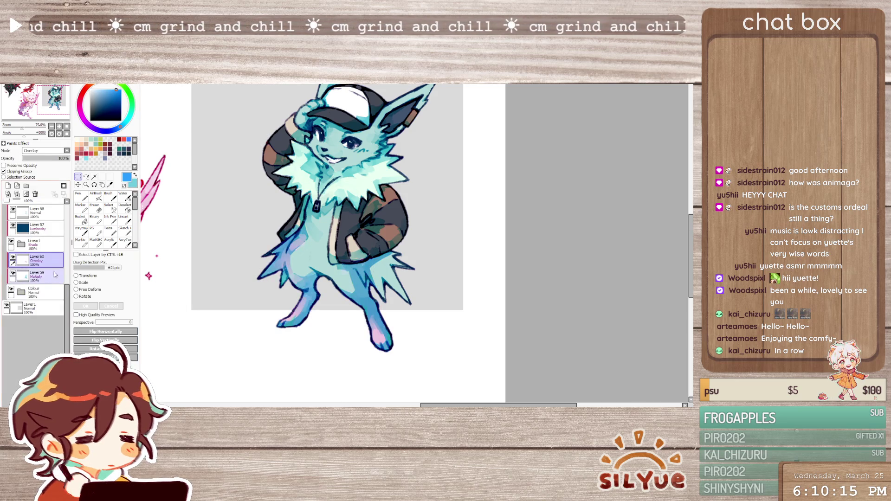
click(37, 274)
click(4, 171)
click(37, 258)
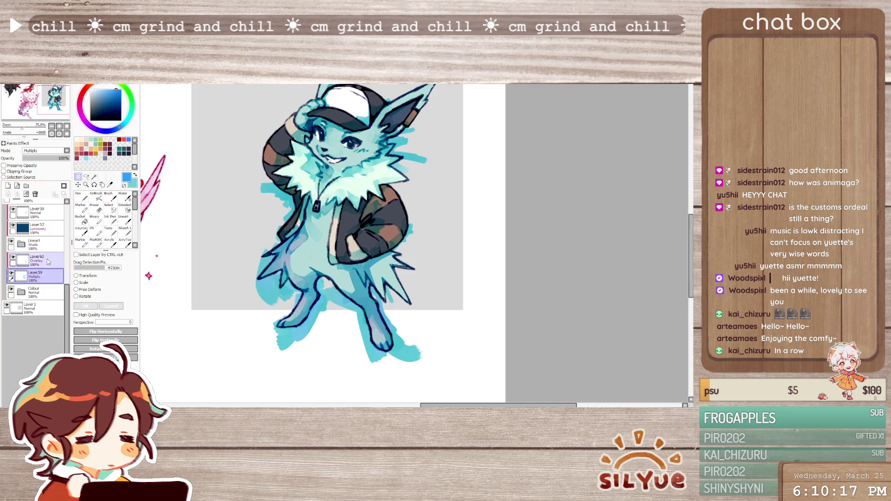
Expand the Colour folder, select Layer59, and test clearing its shading before undoing it
click(38, 292)
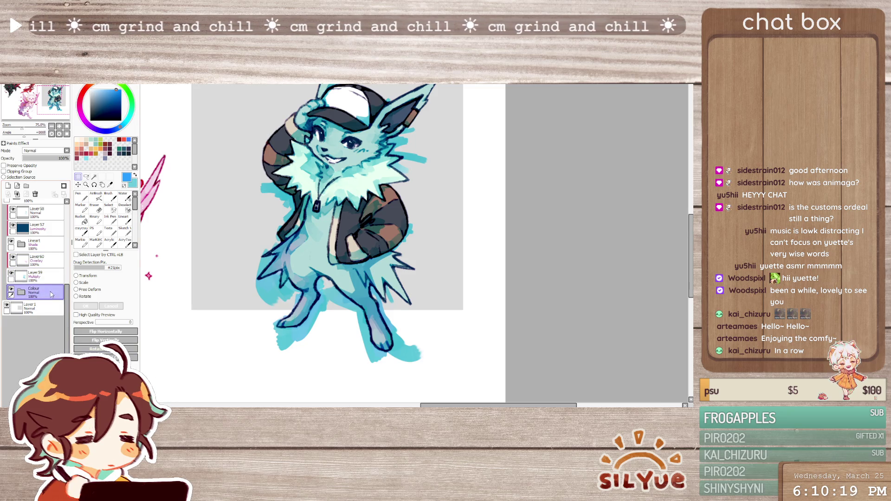
click(21, 292)
scroll(69, 329, down, 2)
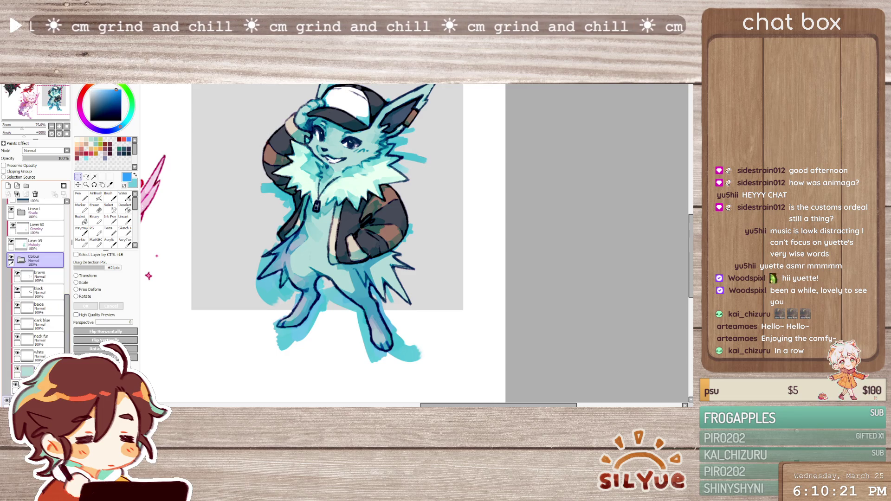
scroll(68, 325, up, 3)
click(37, 284)
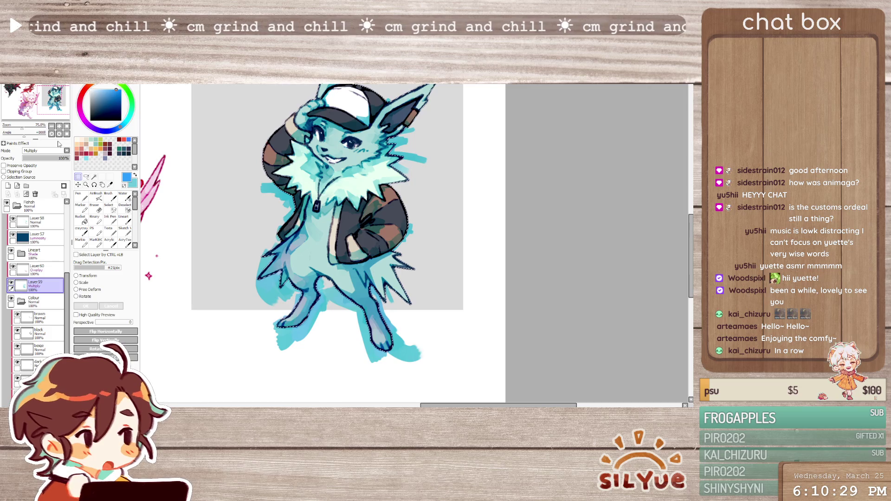
key(Delete)
key(ctrl+d)
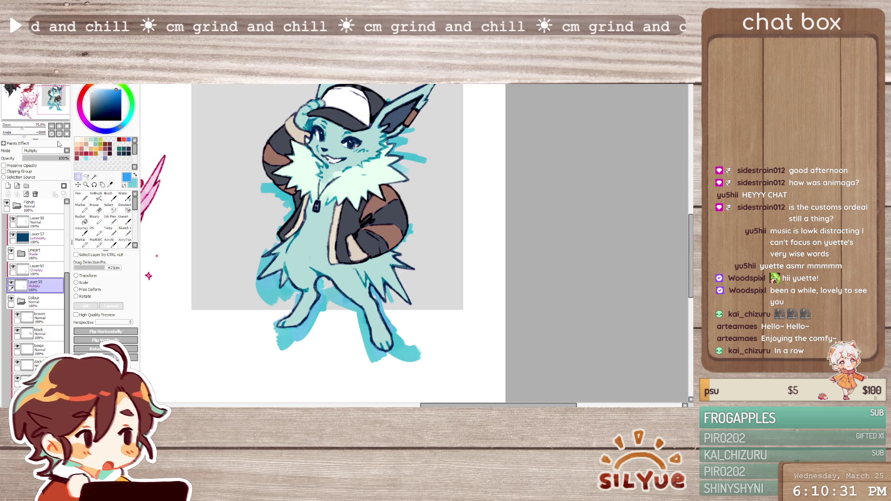
key(ctrl+z)
key(ctrl+z)
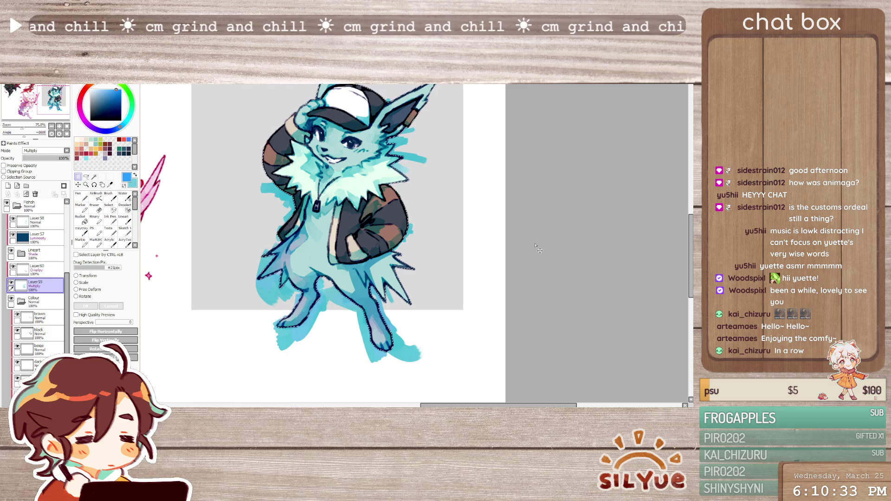
Deselect with Ctrl+D and return to the Overlay layer Layer60
click(42, 302)
key(ctrl+d)
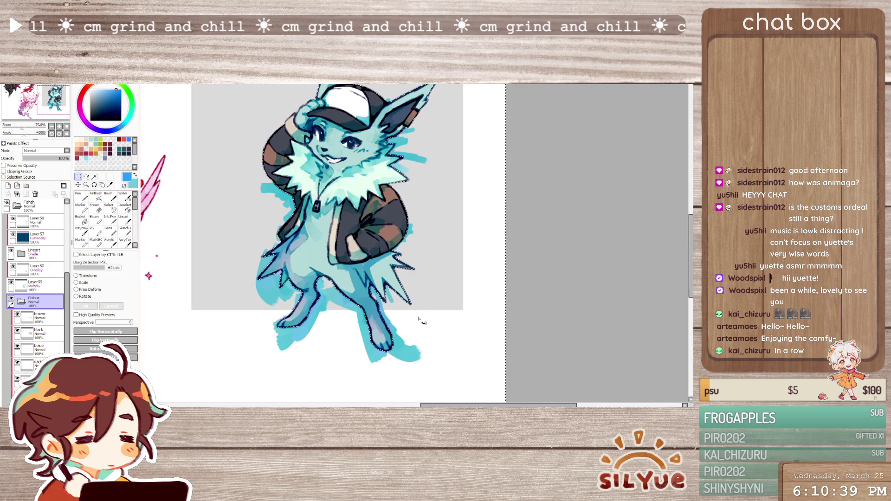
click(35, 284)
key(ctrl+d)
click(21, 302)
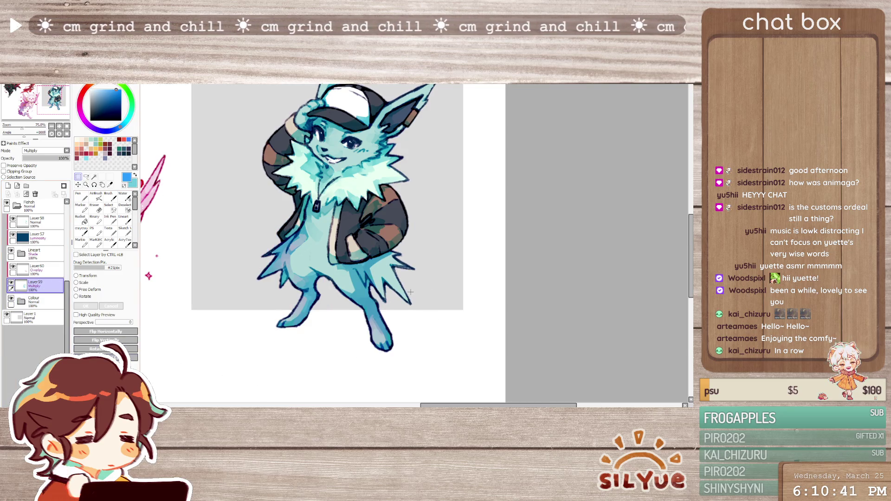
click(37, 271)
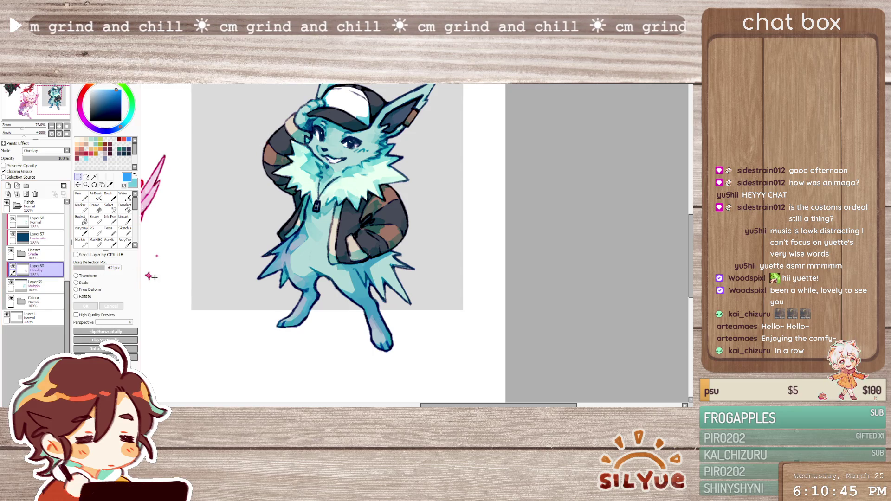
scroll(325, 253, down, 2)
scroll(325, 253, up, 1)
scroll(325, 253, up, 1)
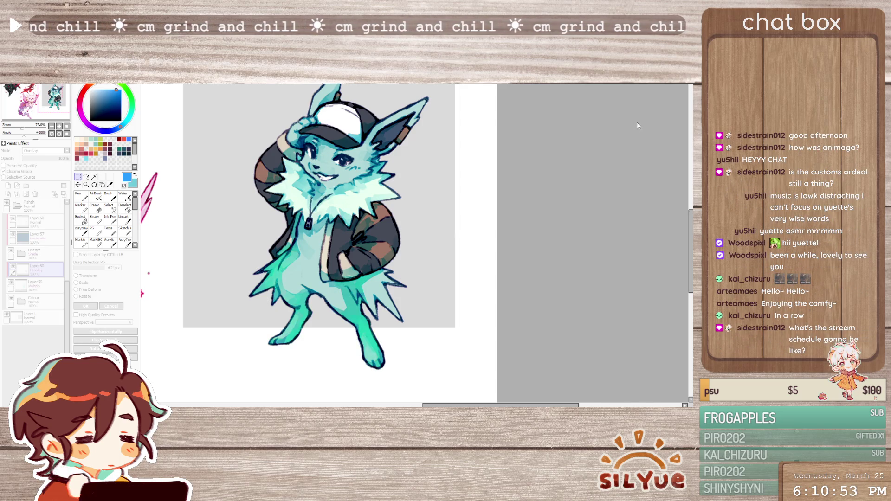
Toggle undo and redo to compare greener and bluer body shading, ending on the bluer version
key(ctrl+z)
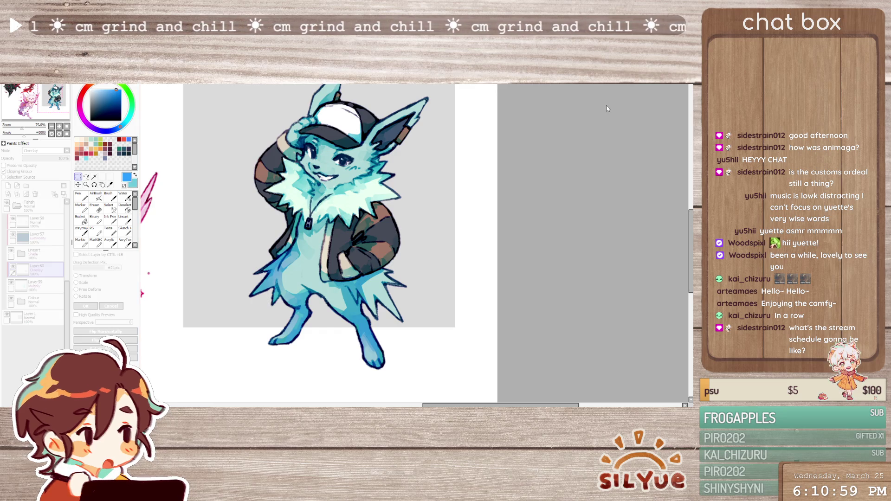
key(ctrl+z)
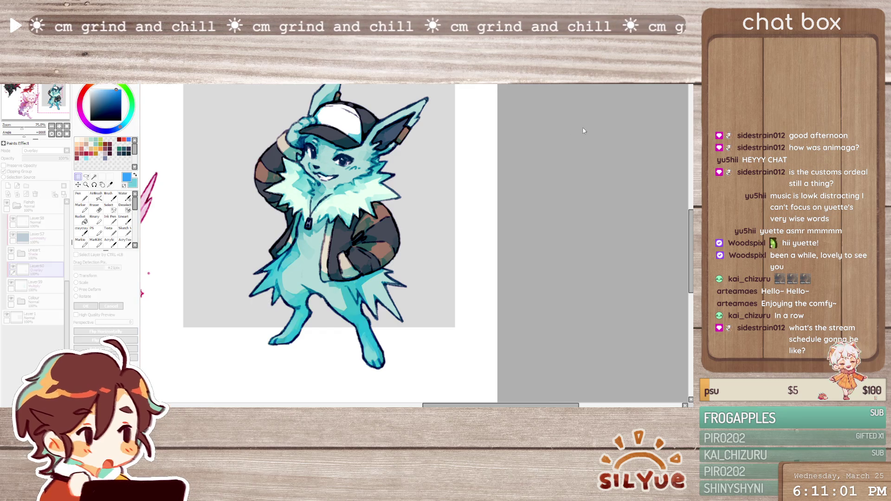
key(ctrl+z)
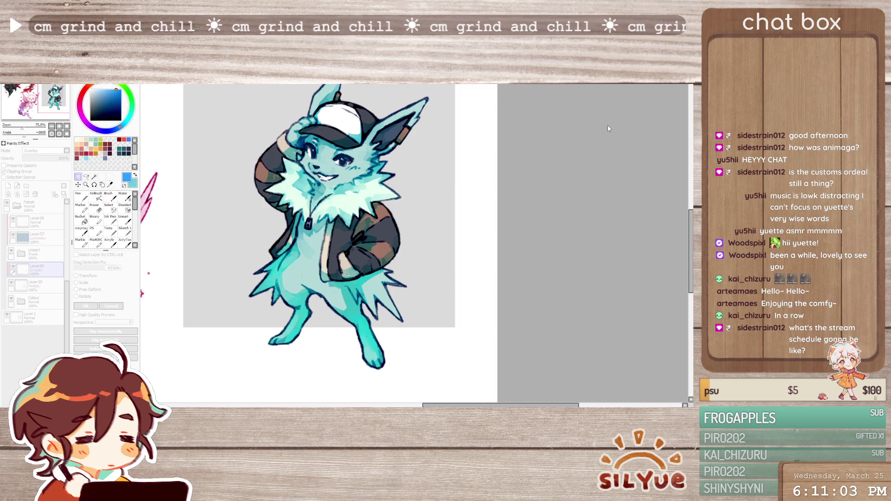
key(ctrl+y)
key(ctrl+z)
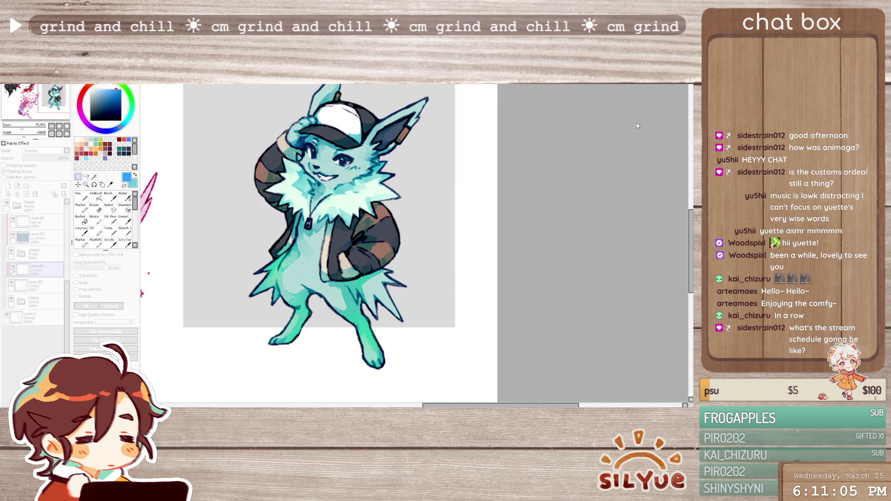
key(ctrl+y)
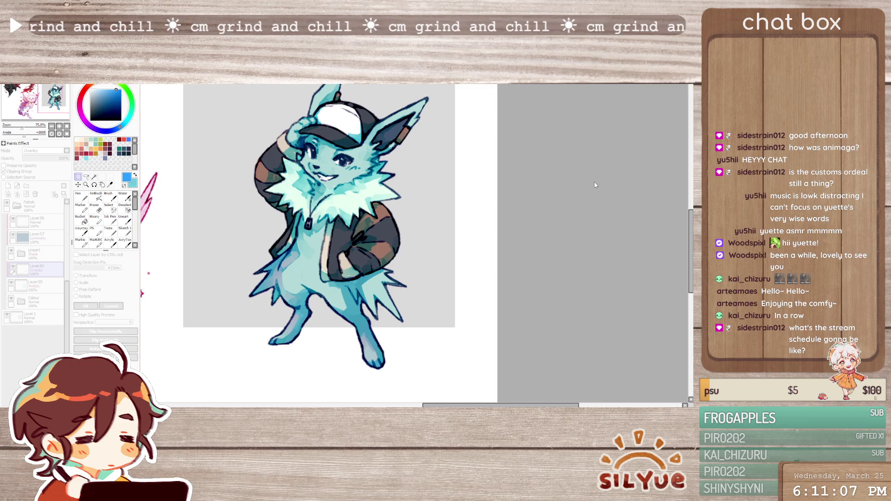
key(ctrl+z)
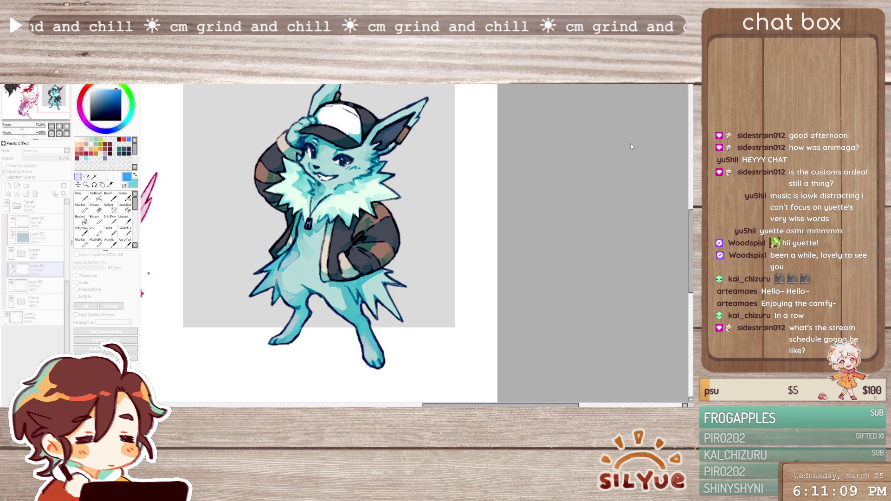
key(ctrl+y)
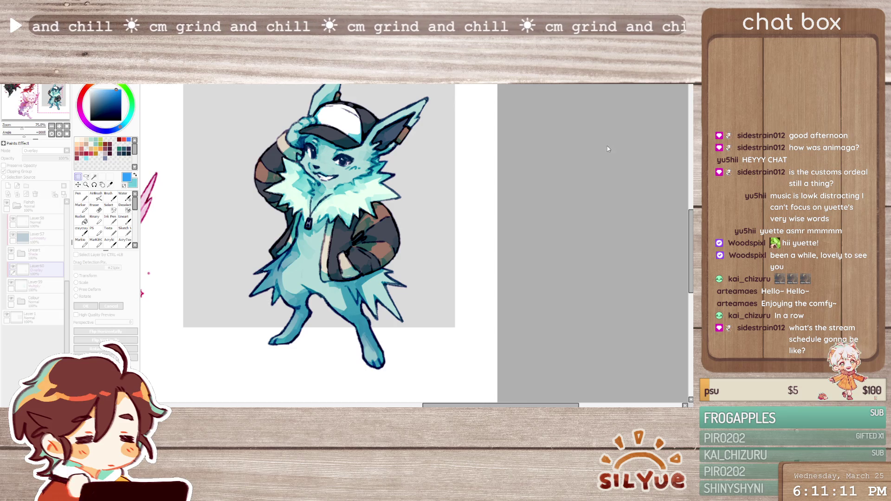
key(ctrl+z)
key(ctrl+z)
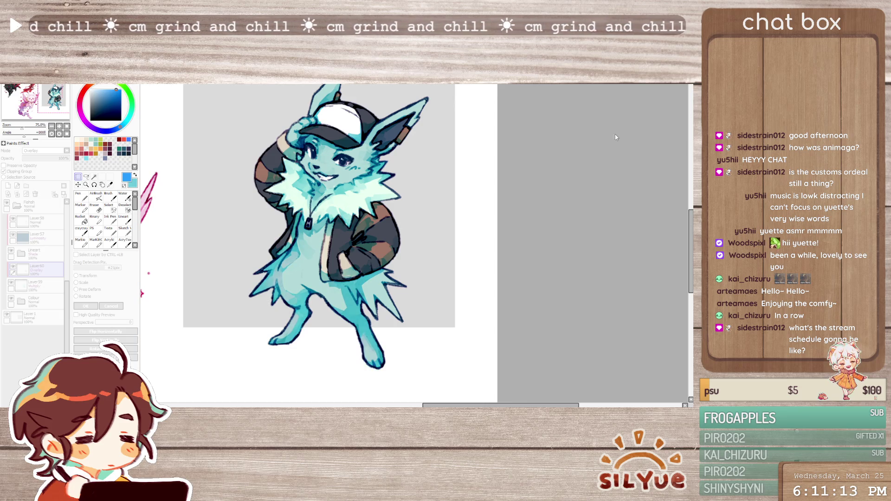
key(ctrl+y)
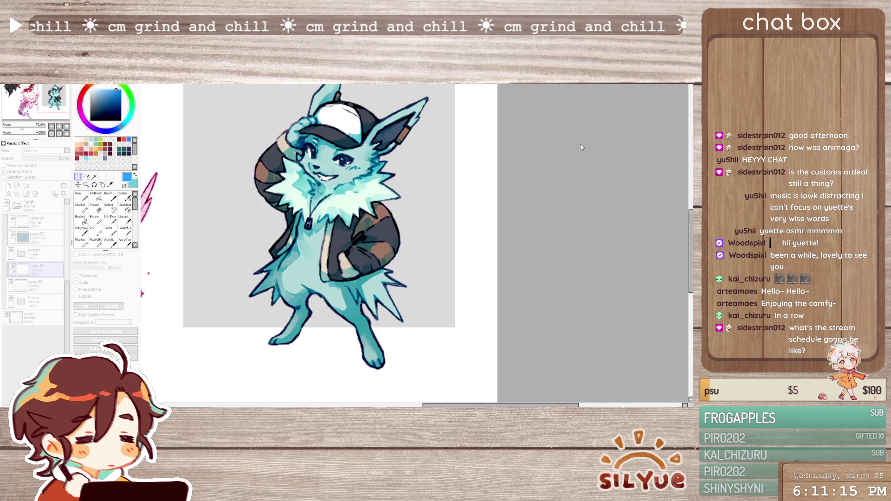
key(ctrl+y)
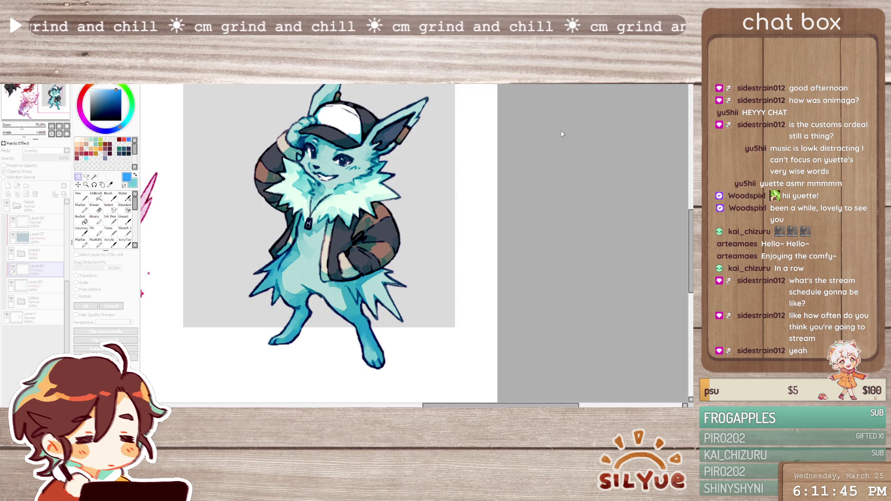
Select Layer58 and uncheck Clipping Group so its blue shading spreads across the character
click(658, 157)
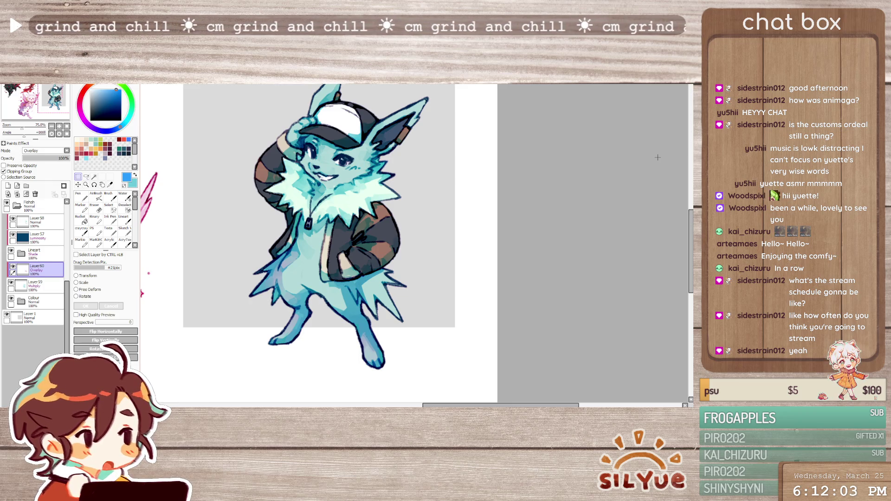
click(39, 222)
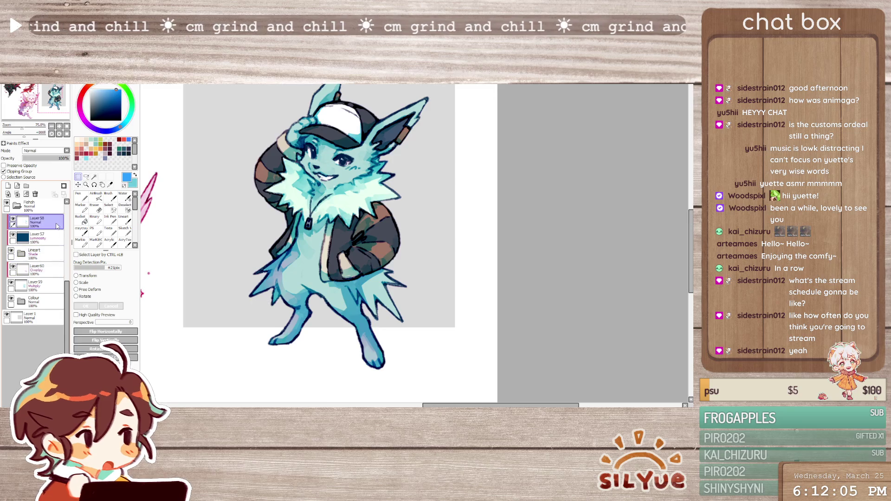
click(3, 171)
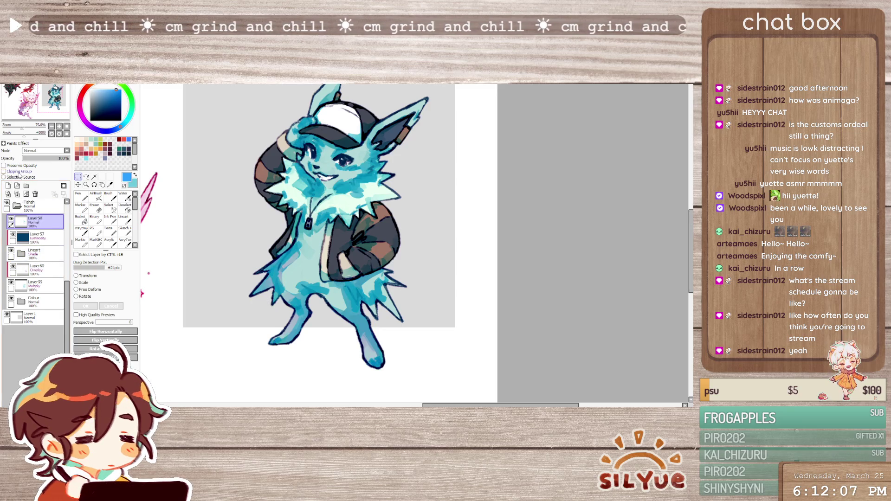
Re-enable Clipping Group on Layer58, zoom to 150% and set the Acrylic brush to size 9
click(4, 171)
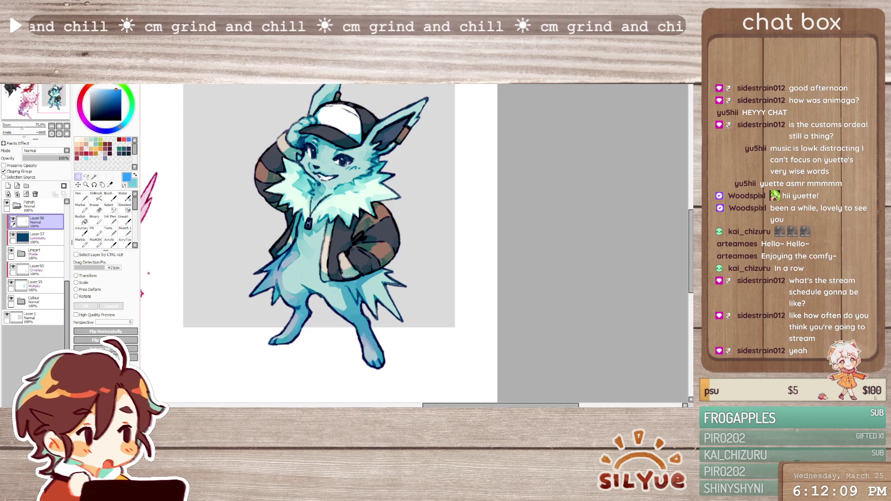
scroll(306, 115, up, 2)
key(b)
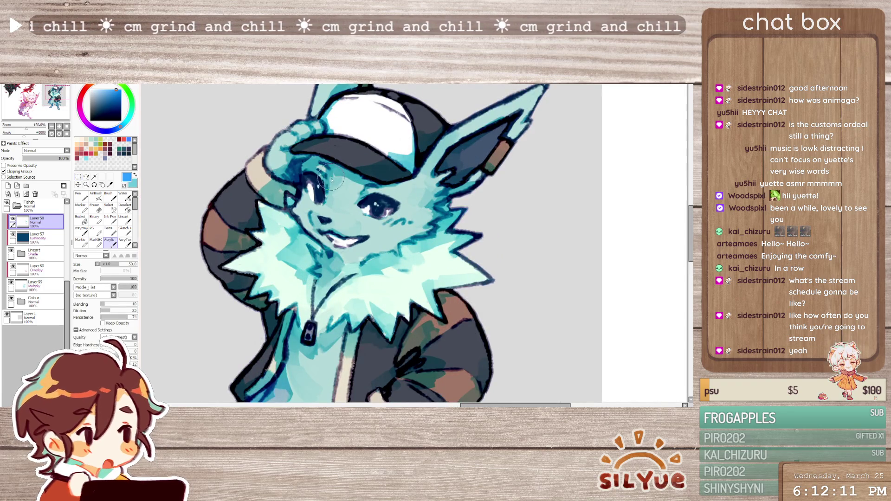
key(bracketleft)
key(bracketleft)
key(bracketleft)
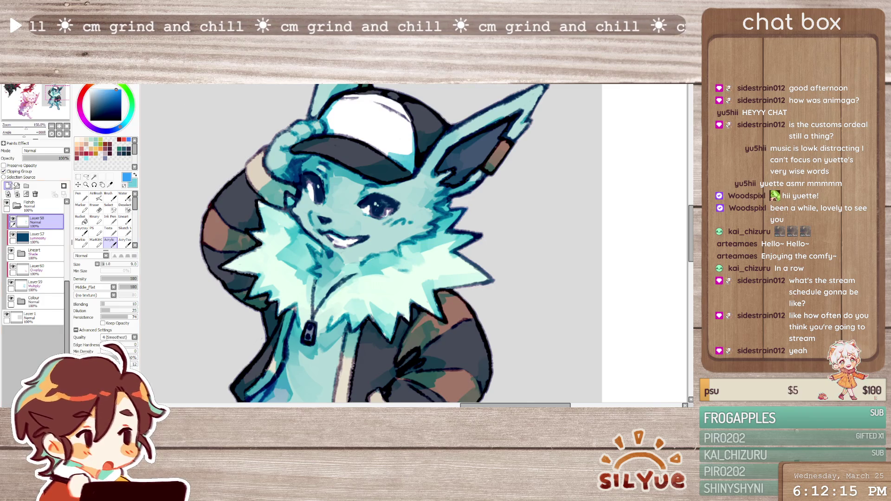
Add new layer Layer61 above Layer58 and pick a light cyan on the colour wheel
click(8, 185)
click(99, 92)
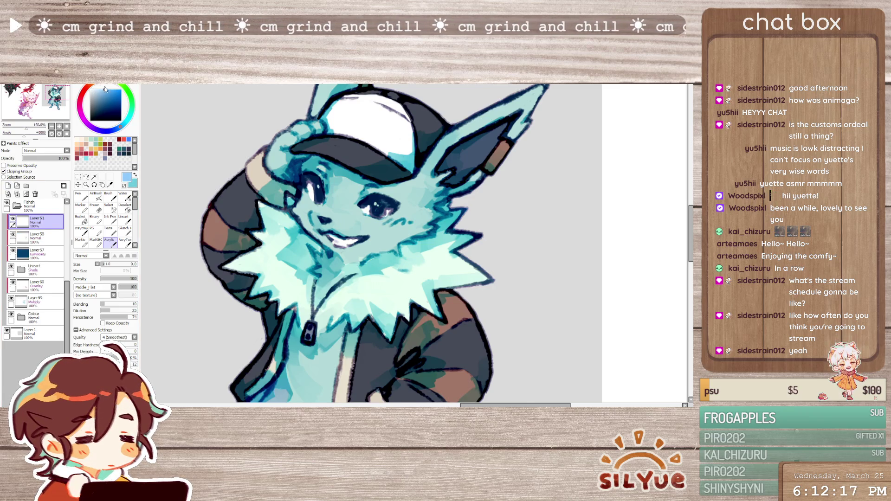
click(127, 120)
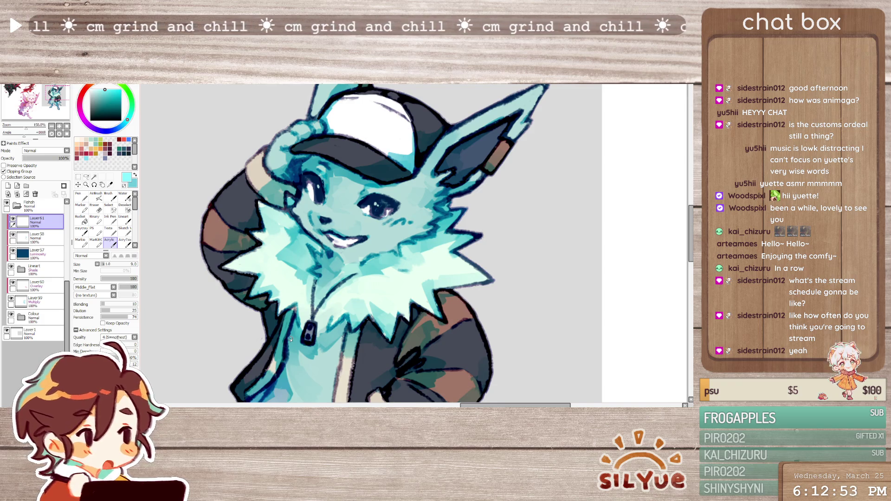
scroll(291, 340, down, 1)
scroll(302, 279, down, 2)
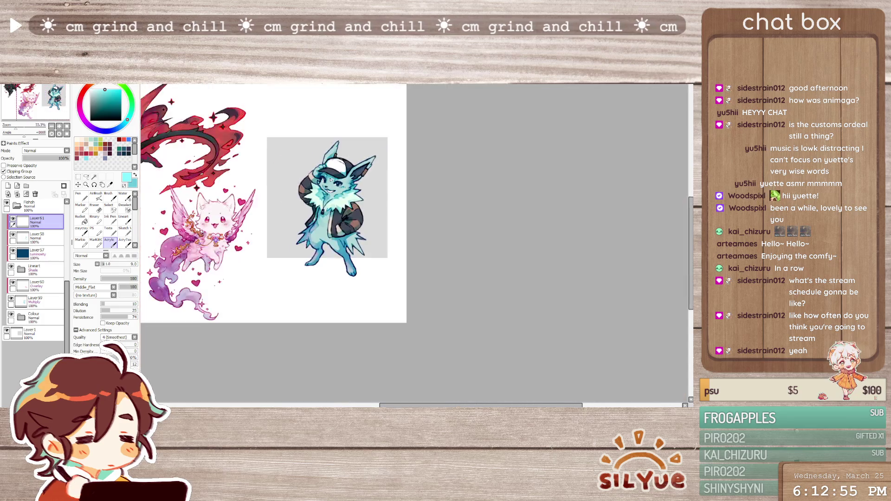
scroll(317, 188, up, 2)
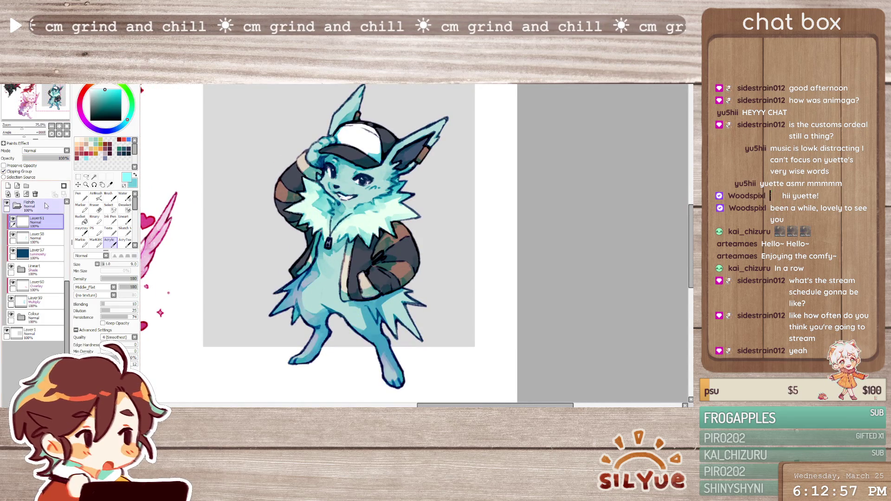
click(43, 158)
drag(44, 160, 54, 161)
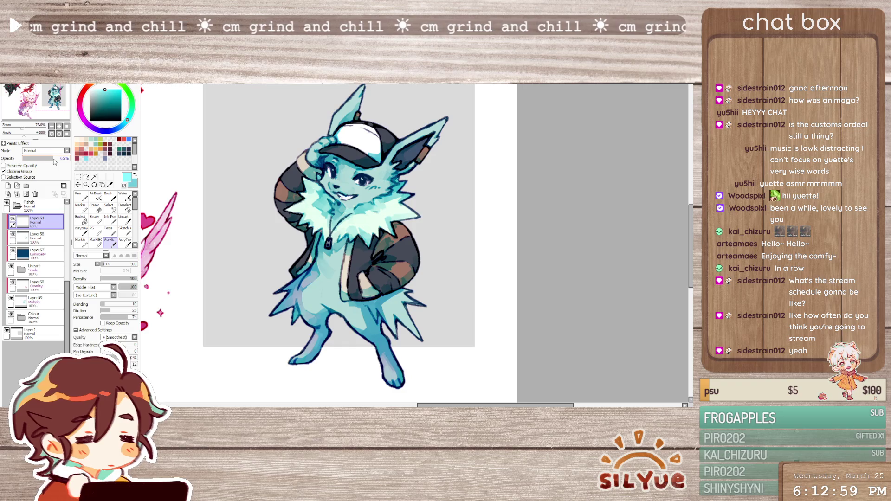
key(ctrl+e)
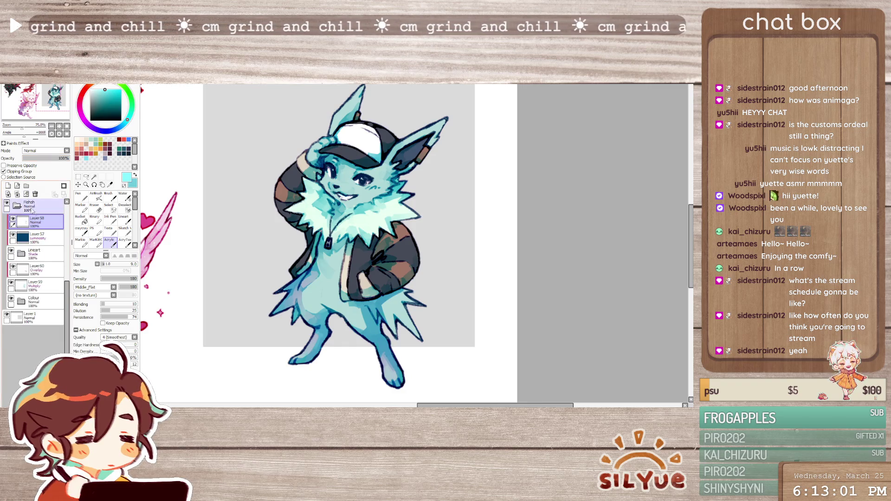
click(17, 206)
click(62, 236)
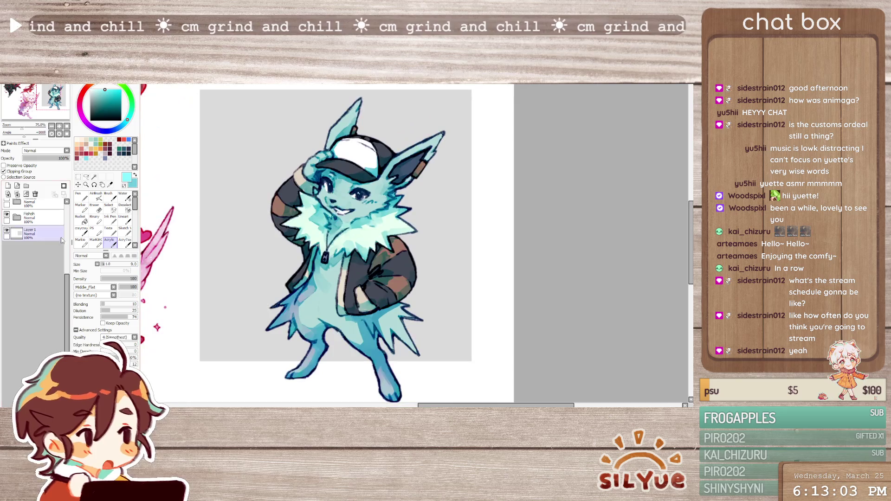
scroll(44, 234, up, 2)
click(34, 232)
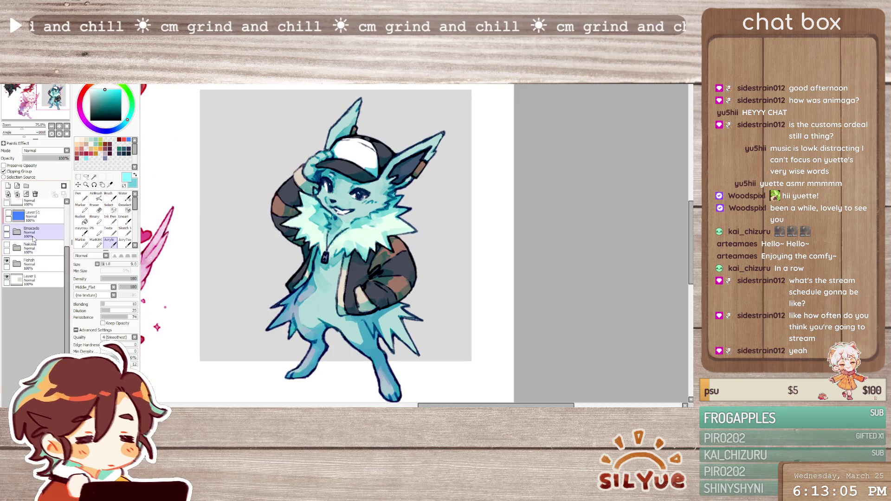
scroll(410, 277, down, 2)
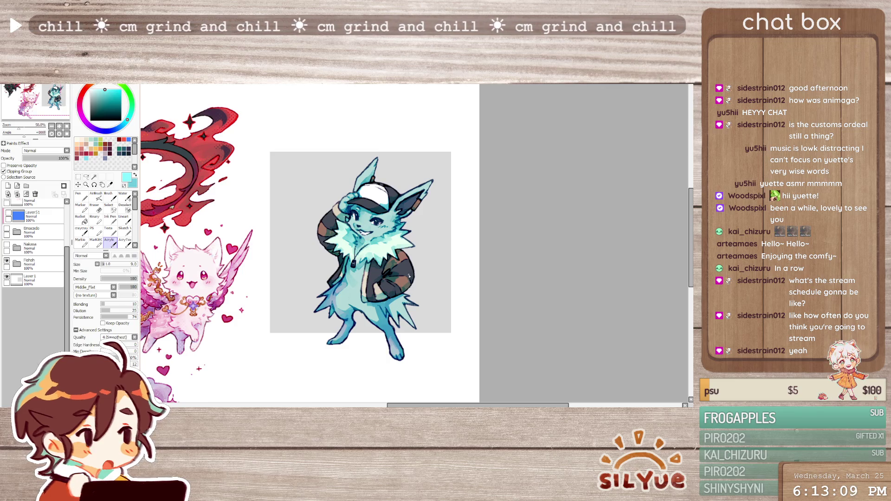
scroll(32, 232, up, 2)
click(32, 270)
click(7, 268)
click(6, 283)
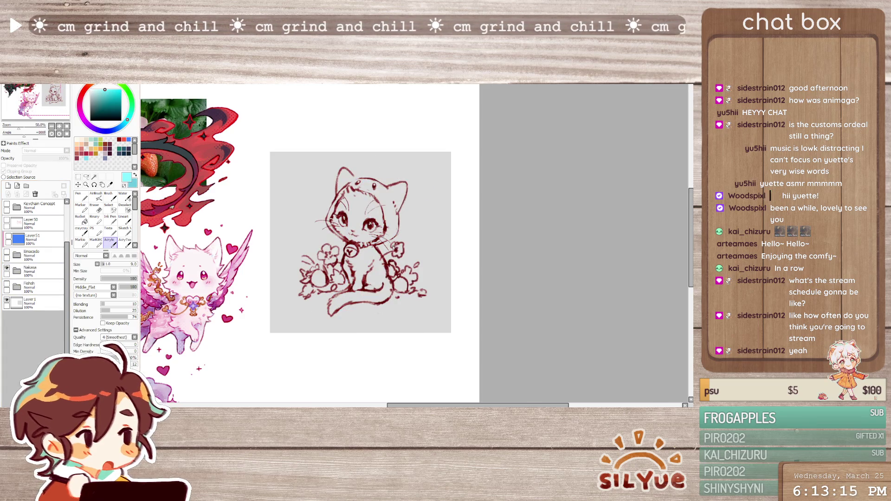
click(32, 255)
click(6, 268)
click(6, 252)
scroll(436, 218, down, 2)
scroll(436, 218, up, 3)
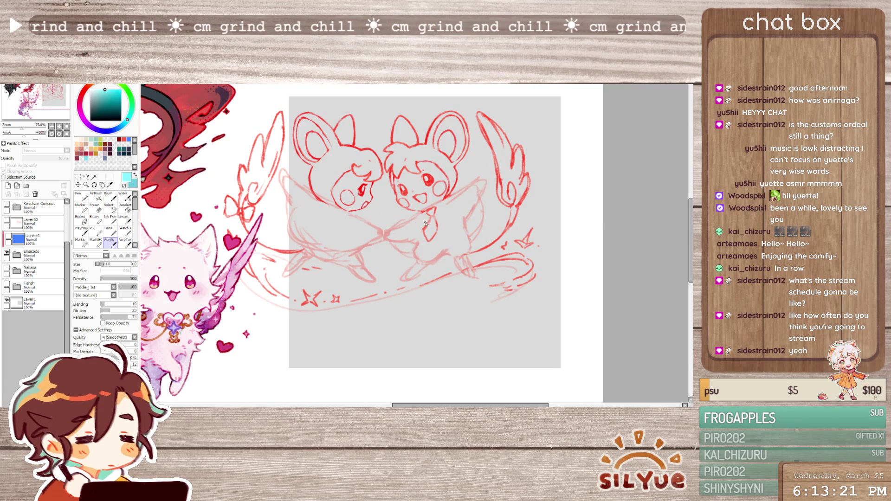
drag(692, 216, 692, 211)
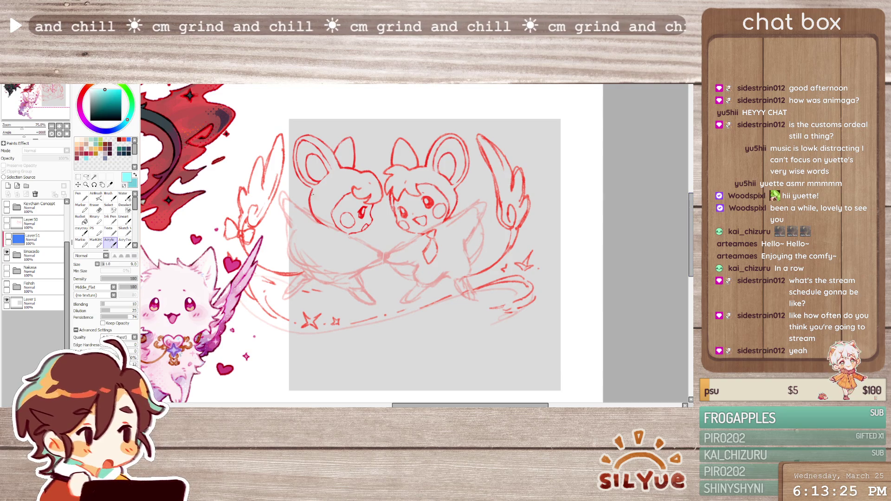
click(7, 252)
click(11, 287)
click(7, 284)
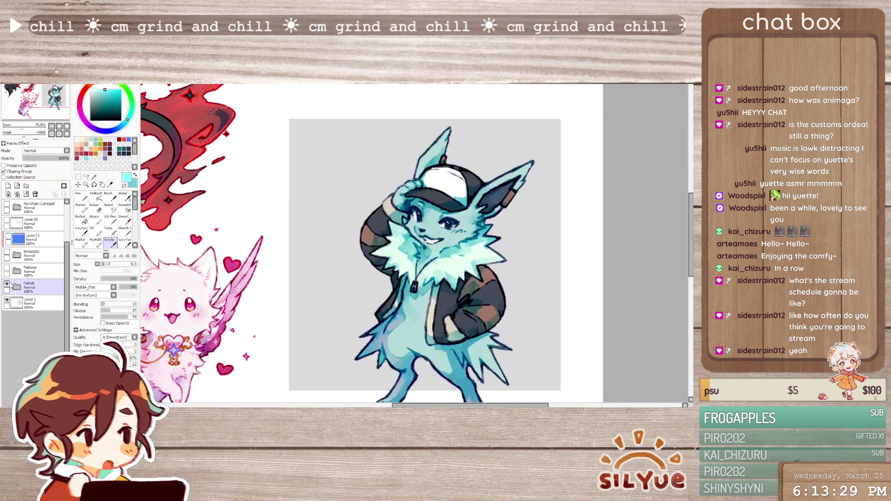
click(9, 276)
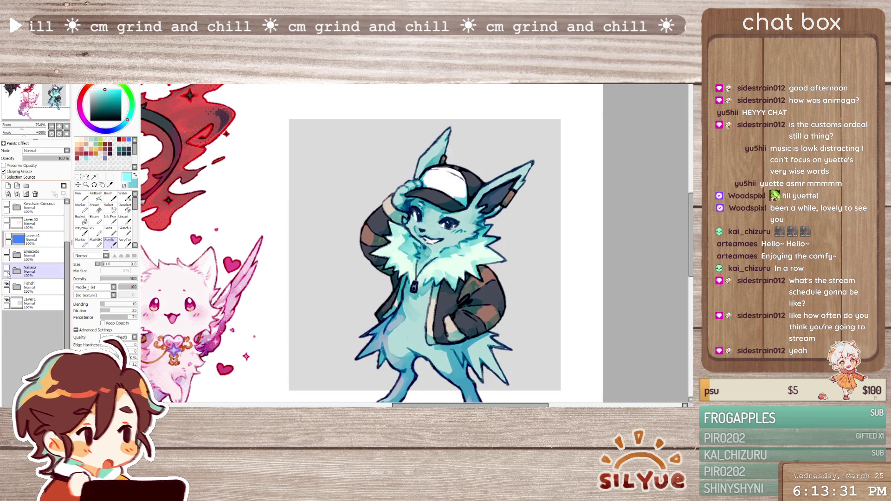
scroll(474, 292, down, 2)
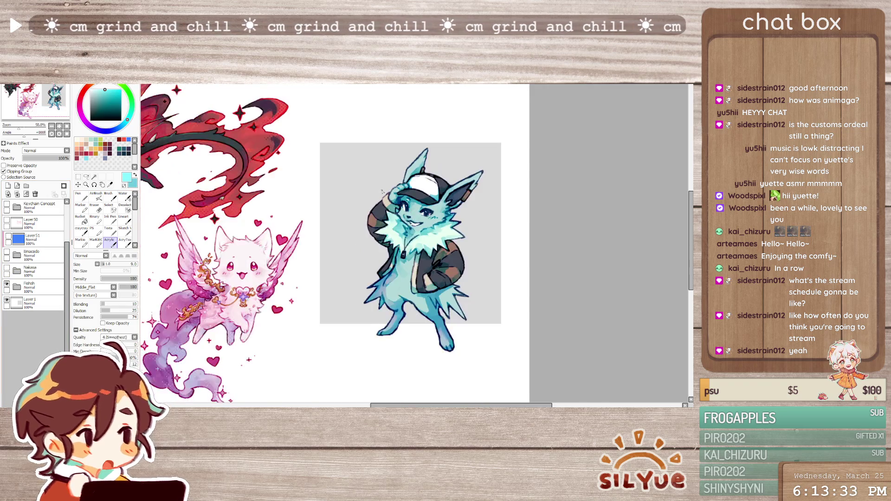
scroll(451, 346, up, 2)
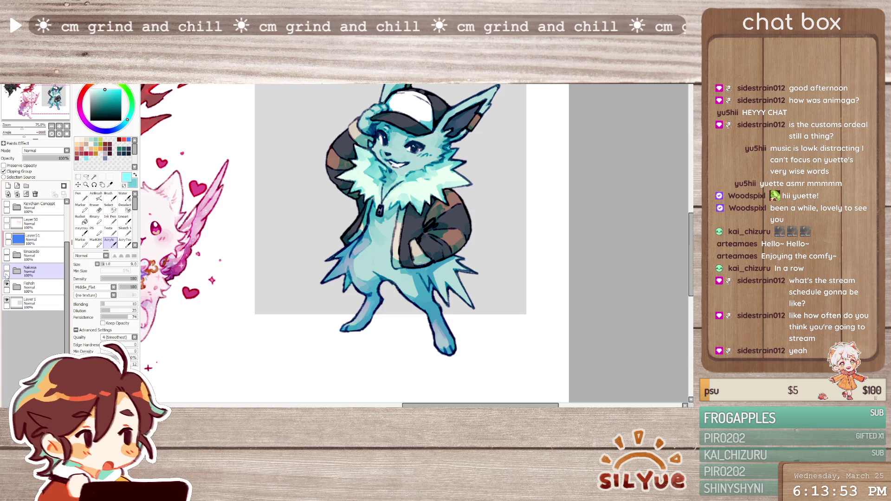
Expand the Fishsh folder, add a clipped new layer, and choose bright green
click(17, 286)
click(41, 303)
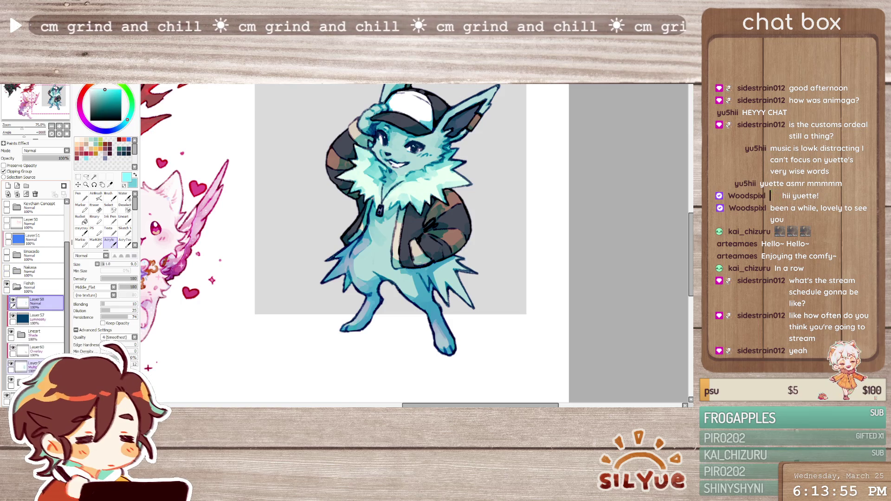
click(37, 351)
click(4, 172)
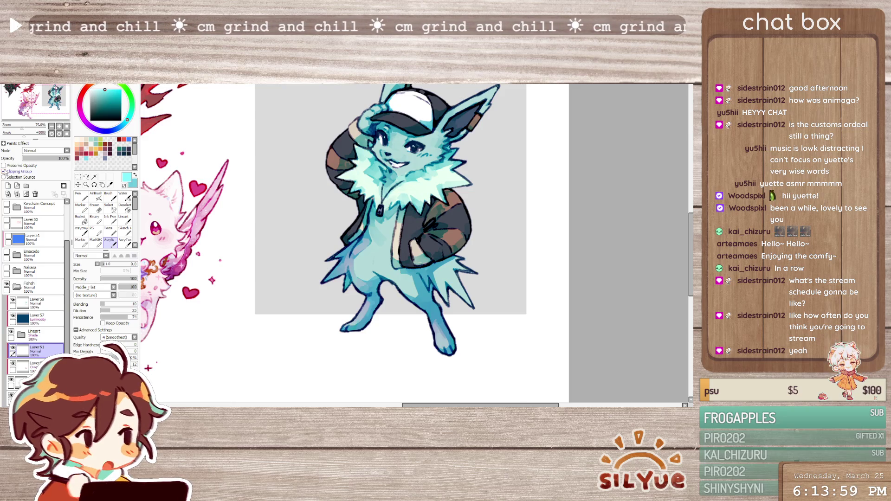
click(129, 93)
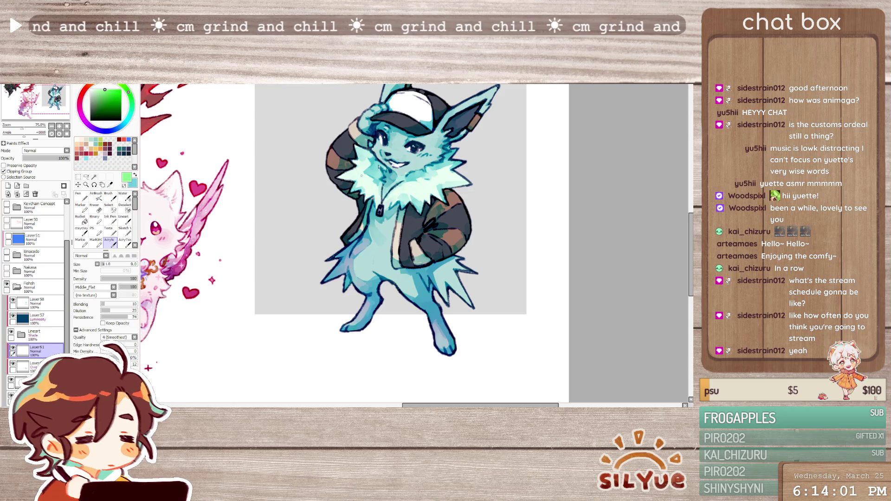
Paint green across the fur ruff with a size-50 brush and set the layer to Overlay
drag(365, 168, 377, 163)
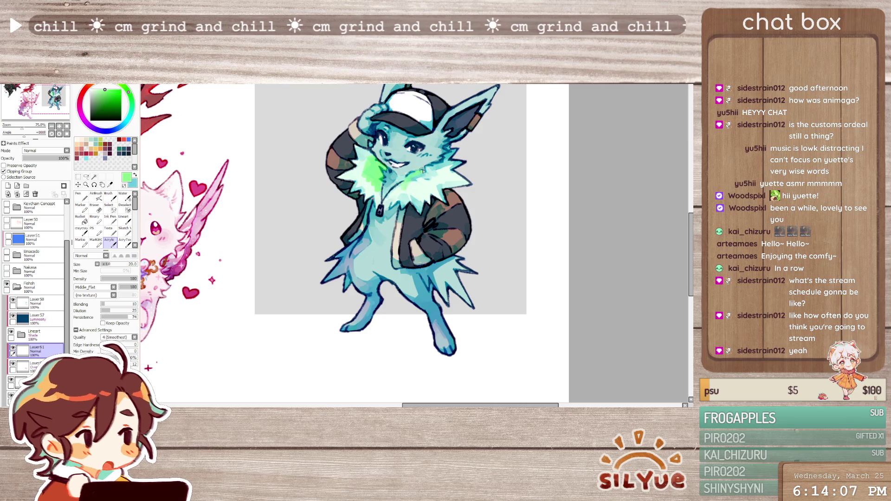
key(bracketright)
drag(419, 179, 459, 152)
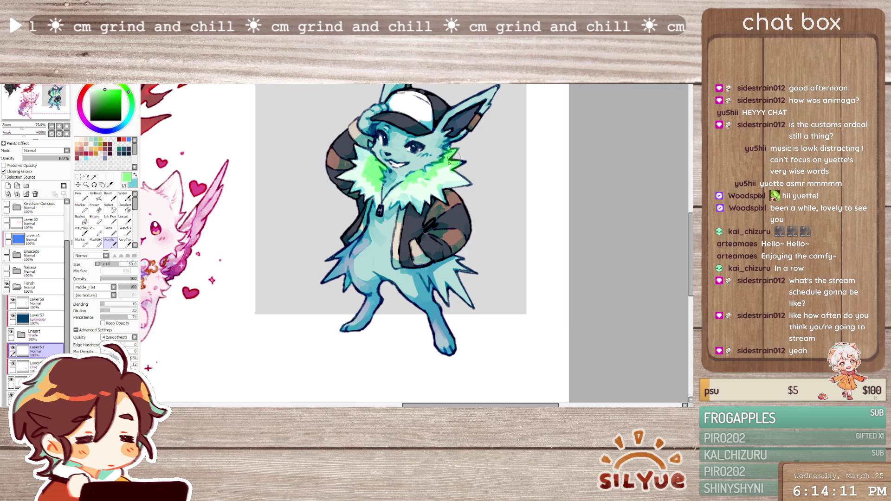
mouse_move(373, 188)
mouse_down()
mouse_move(357, 176)
mouse_move(370, 164)
mouse_up()
mouse_move(385, 195)
mouse_down()
mouse_move(409, 188)
mouse_move(419, 206)
mouse_up()
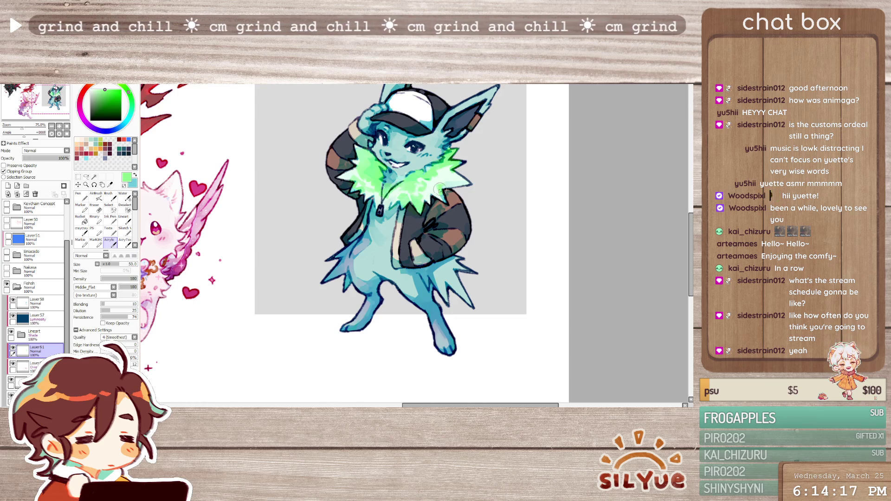
click(46, 151)
click(49, 172)
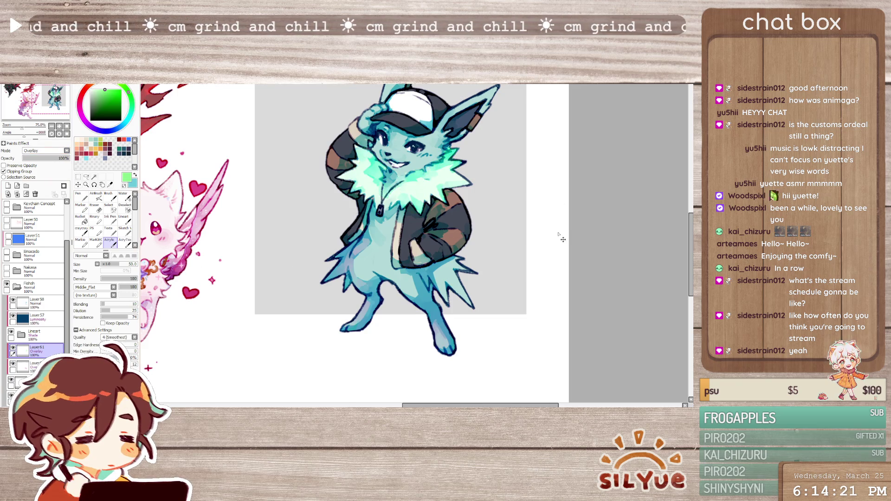
Shift the collar glow's hue toward mint teal with Hue/Saturation
key(ctrl+u)
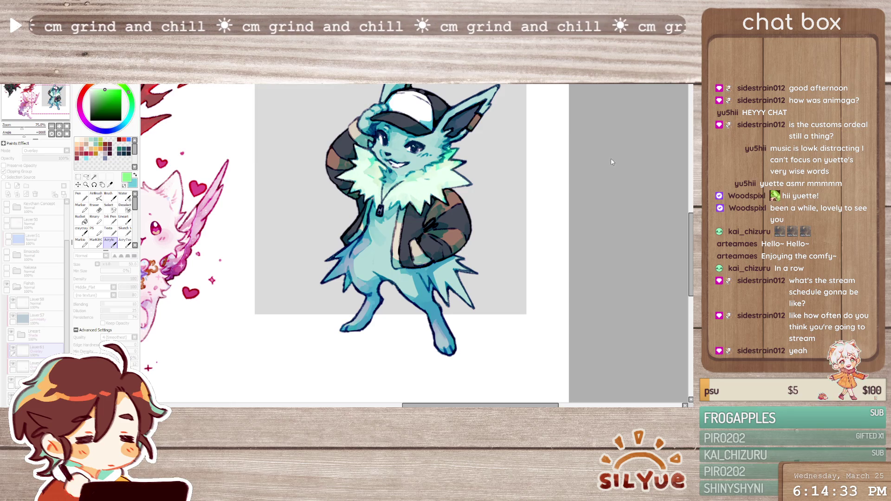
key(Return)
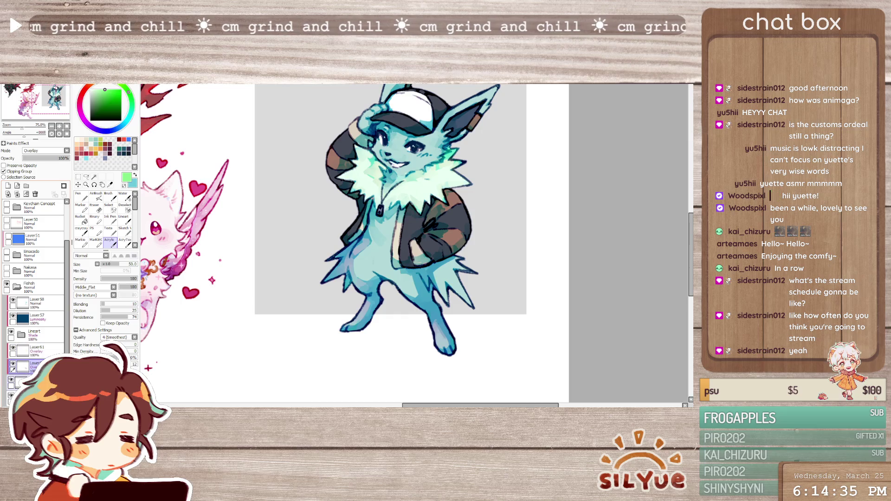
key(ctrl+u)
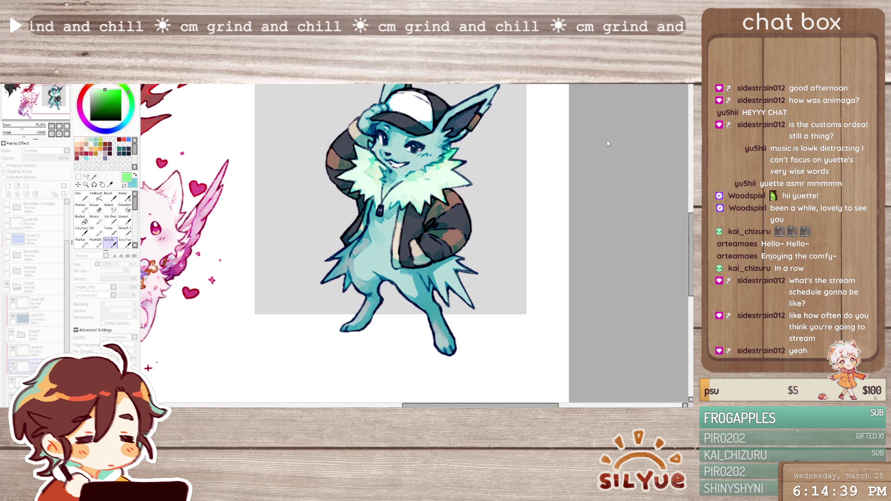
key(Return)
Lasso the legs, paint light cyan over the left leg, then deselect
drag(390, 317, 386, 320)
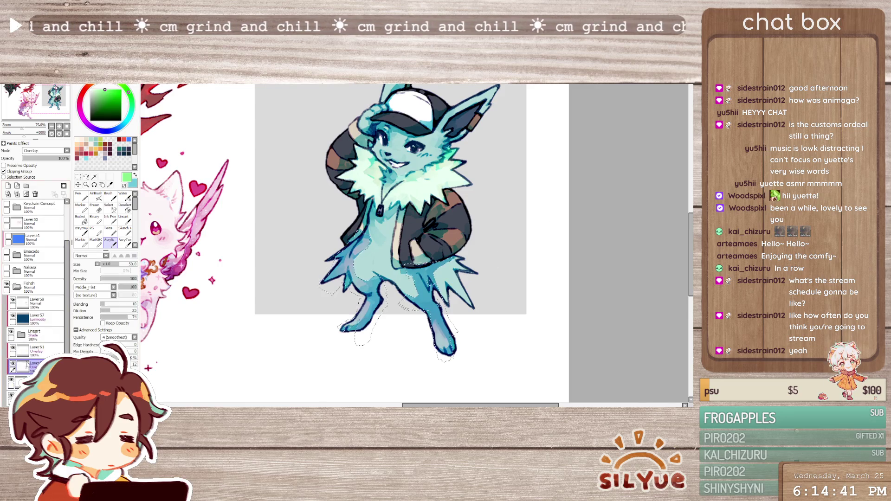
alt+click(410, 309)
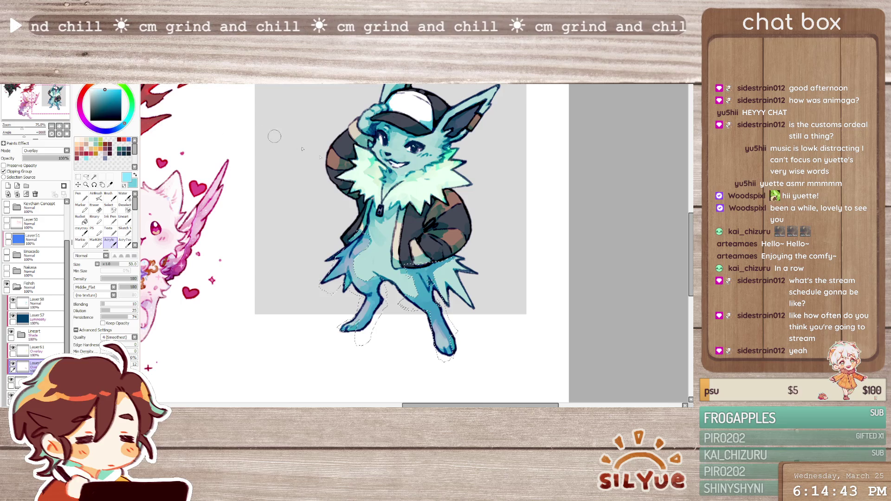
mouse_move(371, 230)
mouse_down()
mouse_move(329, 274)
mouse_move(439, 259)
mouse_up()
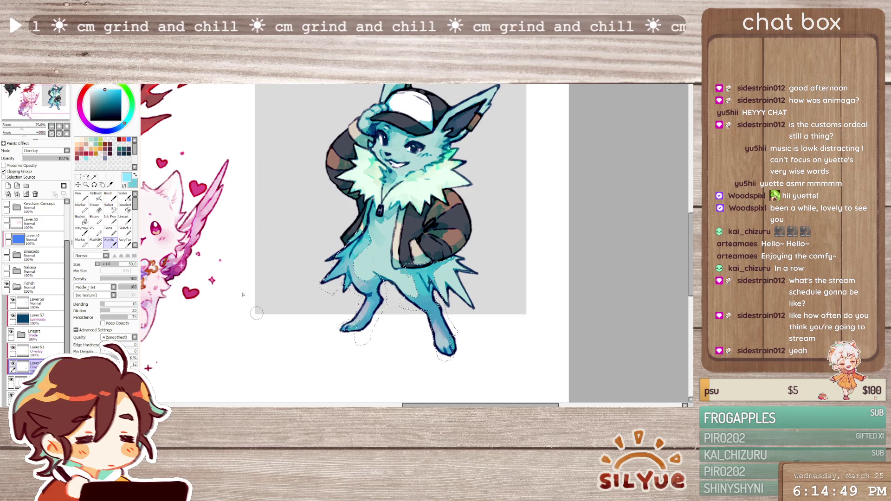
alt+click(362, 232)
key(ctrl+d)
Select the collar glow layer, adjust its painted collar area, and add new Normal layer Layer62
click(78, 177)
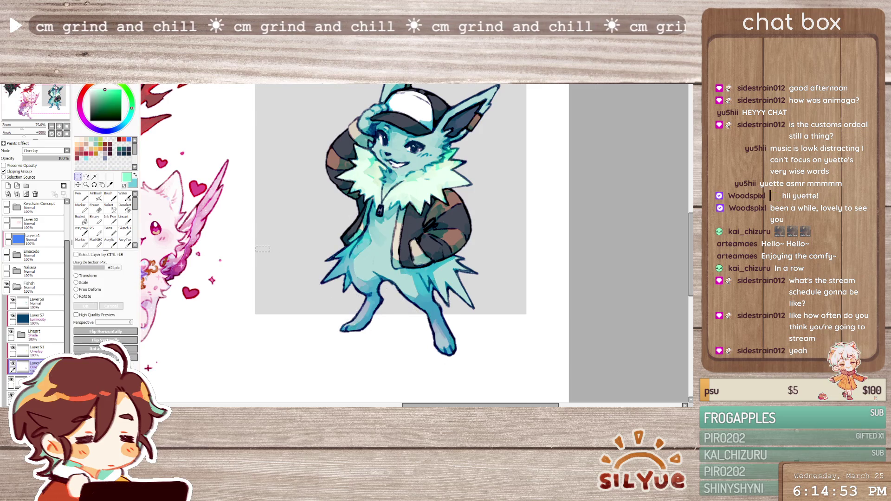
scroll(490, 207, down, 4)
scroll(510, 207, up, 2)
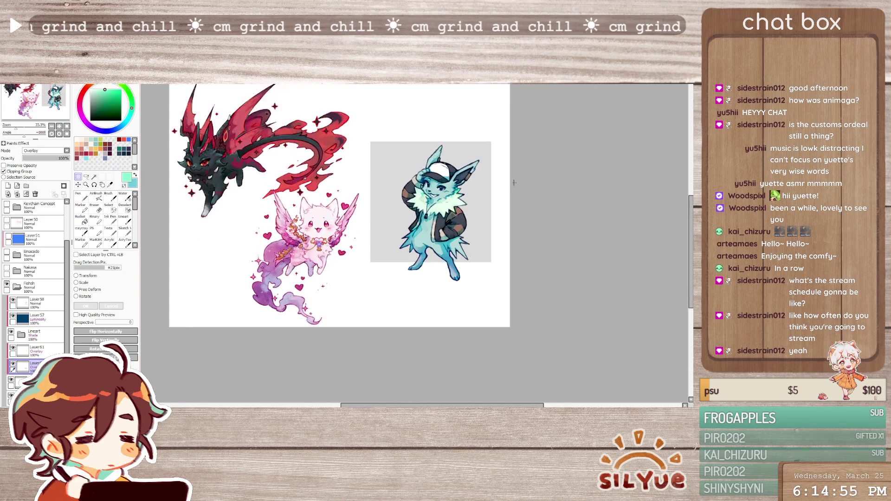
scroll(460, 199, up, 2)
click(38, 351)
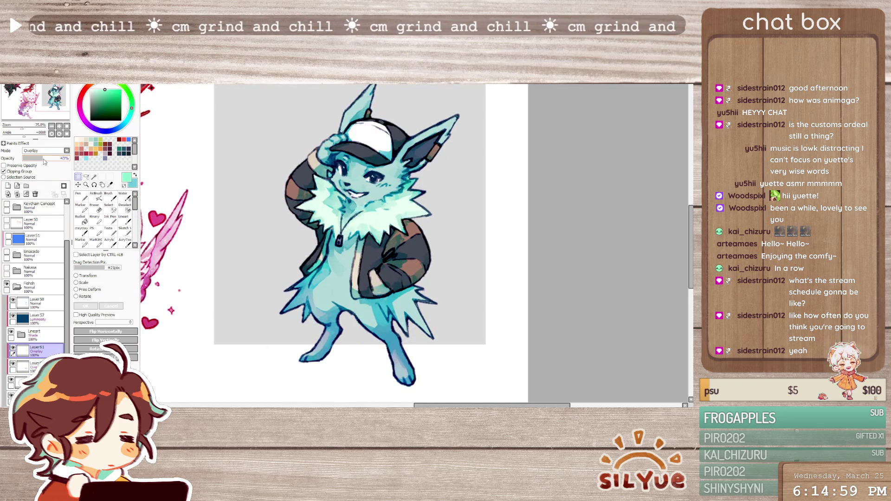
key(ctrl+v)
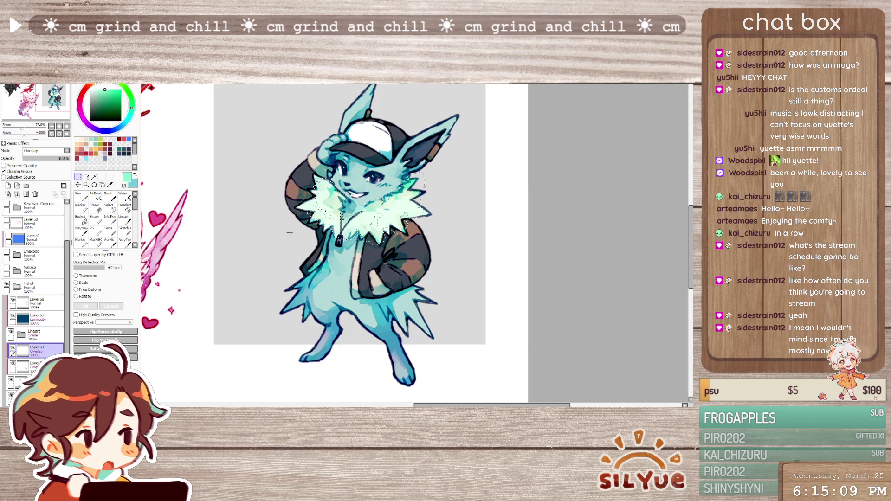
key(ctrl+d)
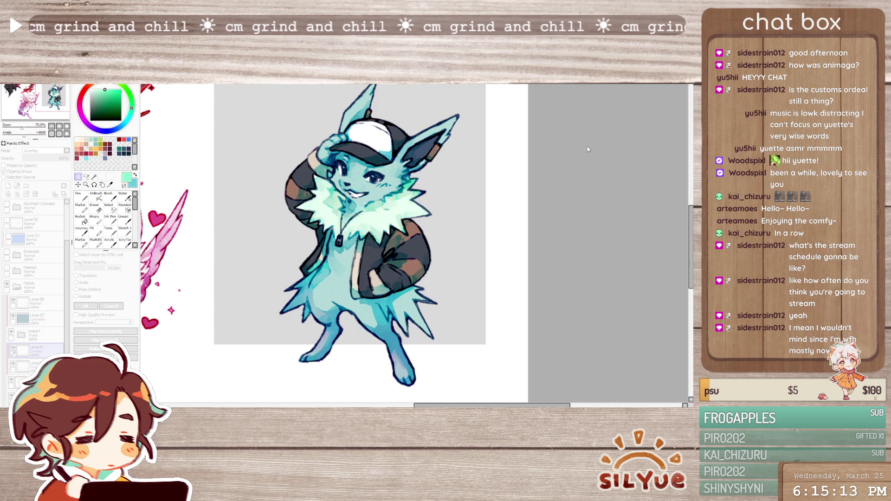
click(614, 162)
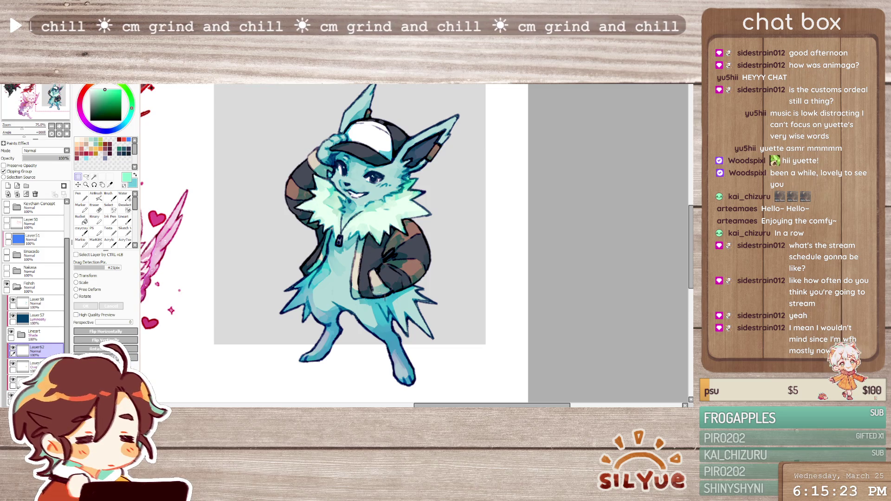
Paint salmon strokes with the Acrylic brush over the sleeve stripes and chest fur
click(121, 89)
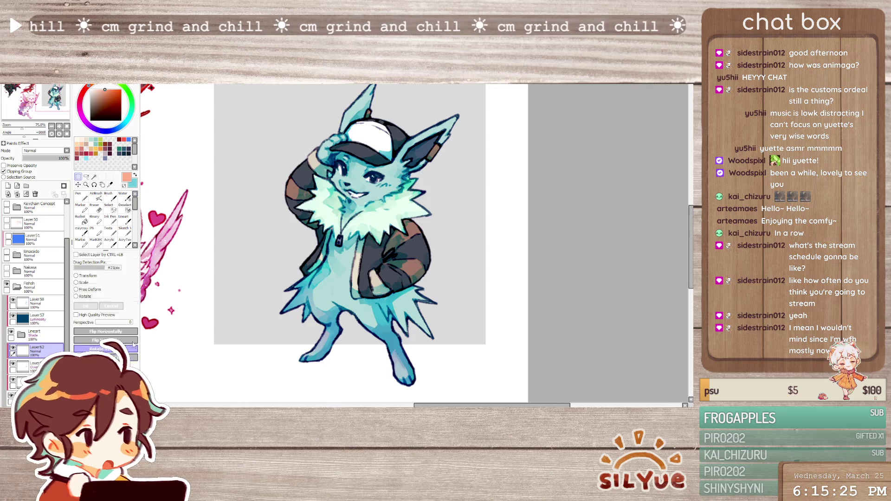
click(109, 241)
drag(298, 179, 304, 193)
drag(318, 160, 309, 173)
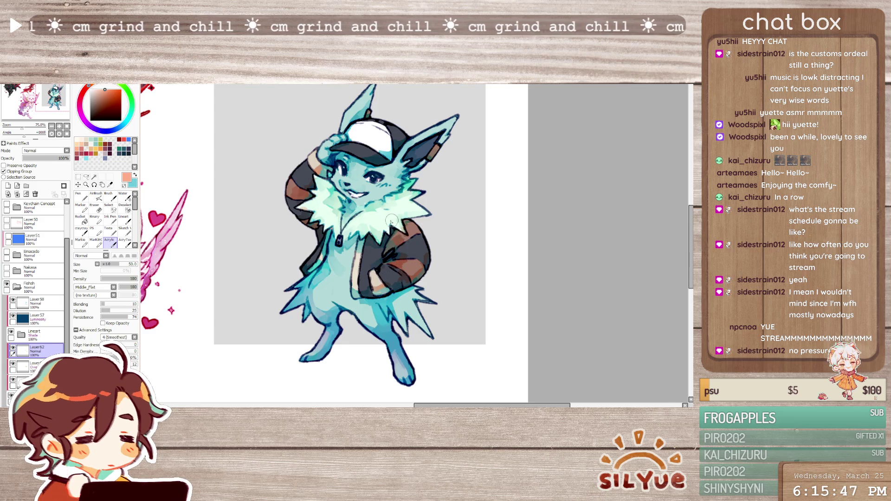
mouse_move(394, 208)
mouse_down()
mouse_move(380, 215)
mouse_move(402, 213)
mouse_up()
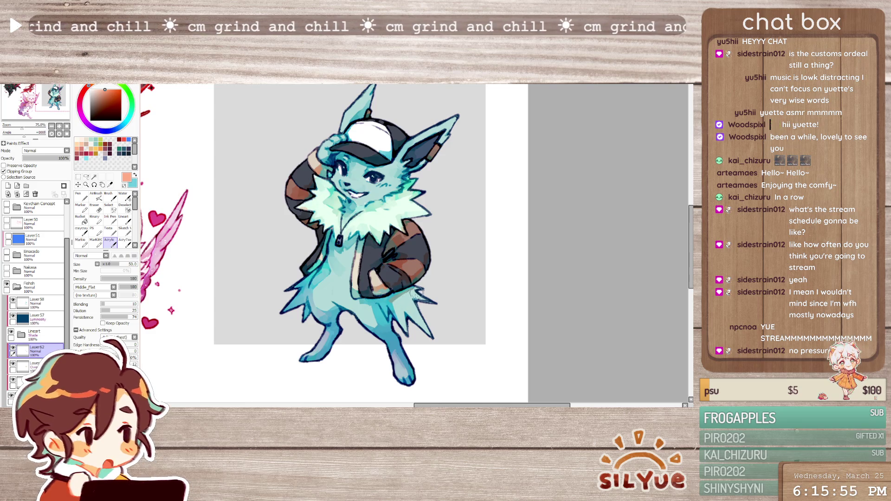
key(e)
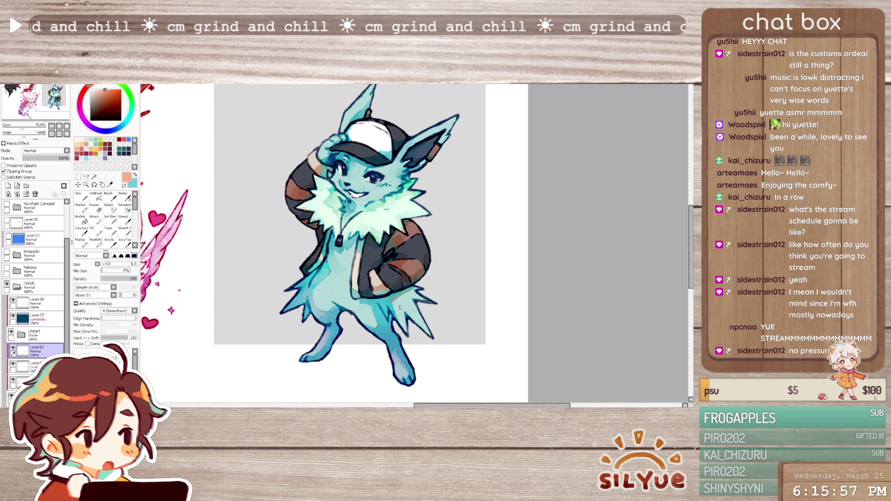
key(b)
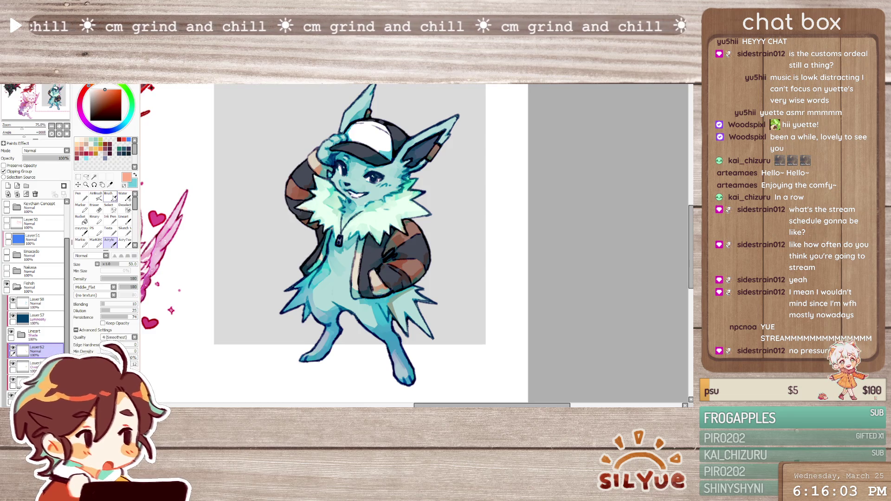
Set the peach layer to Overlay and unclip it to compare the look
click(46, 150)
click(39, 173)
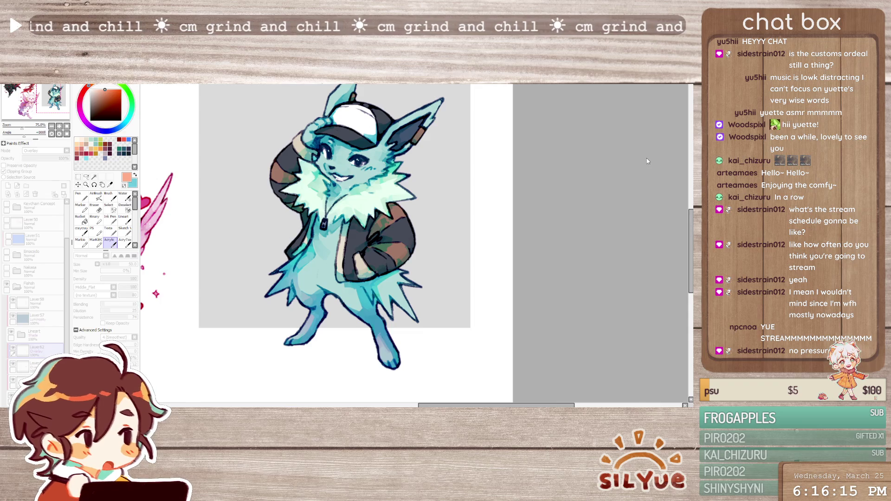
scroll(473, 241, down, 2)
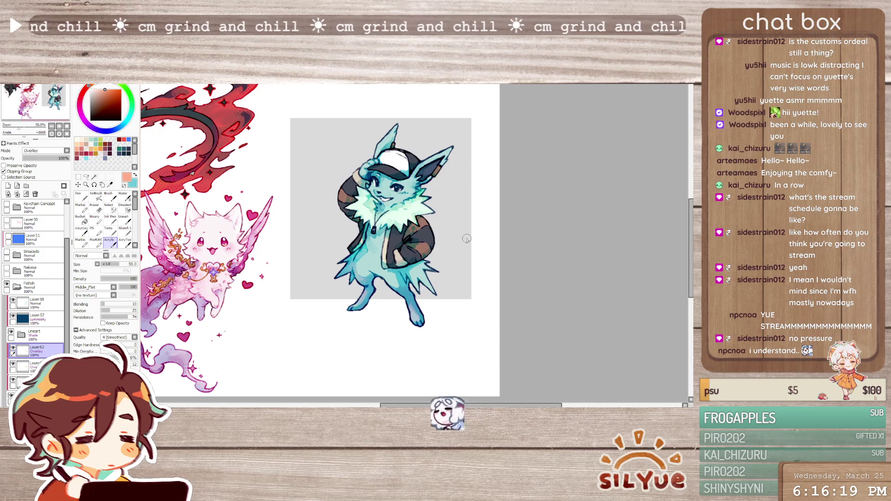
scroll(432, 219, up, 2)
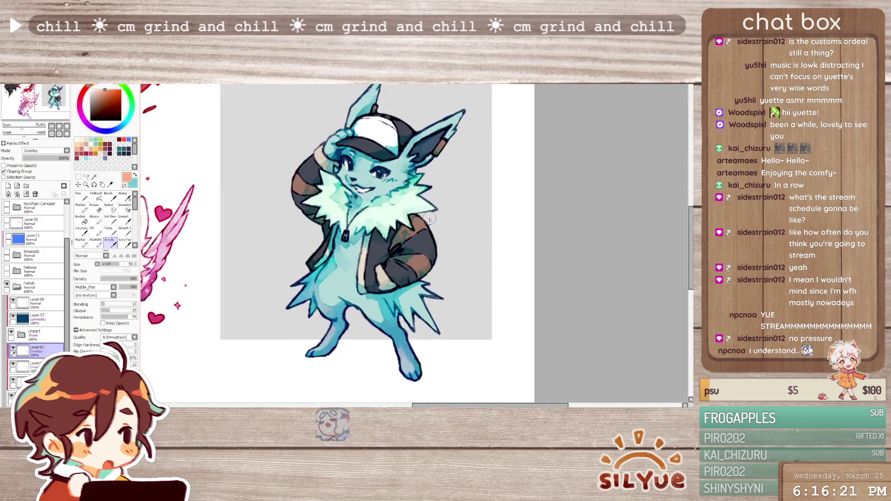
click(3, 172)
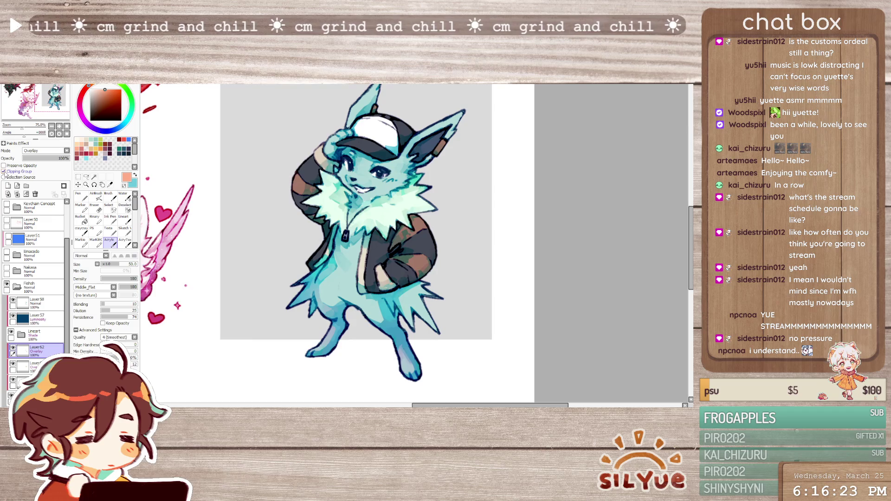
Turn Clipping Group back on for the peach layer
click(4, 172)
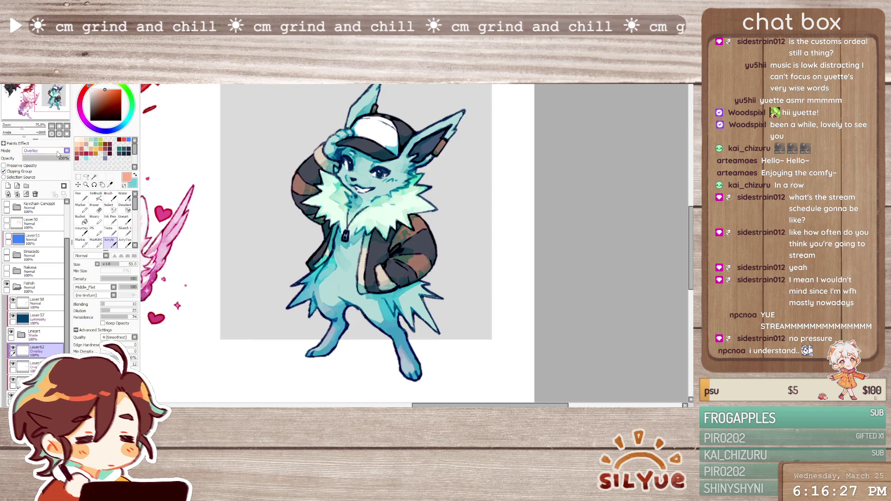
scroll(490, 218, down, 3)
scroll(490, 217, up, 3)
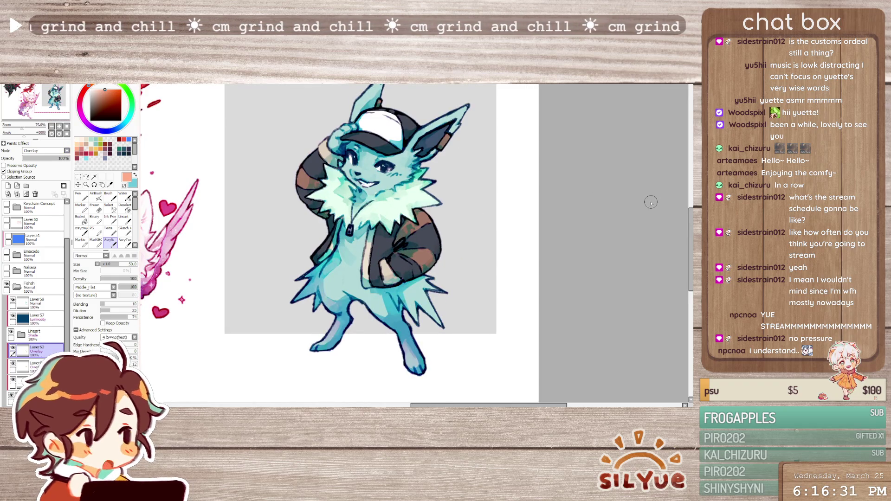
scroll(623, 223, down, 2)
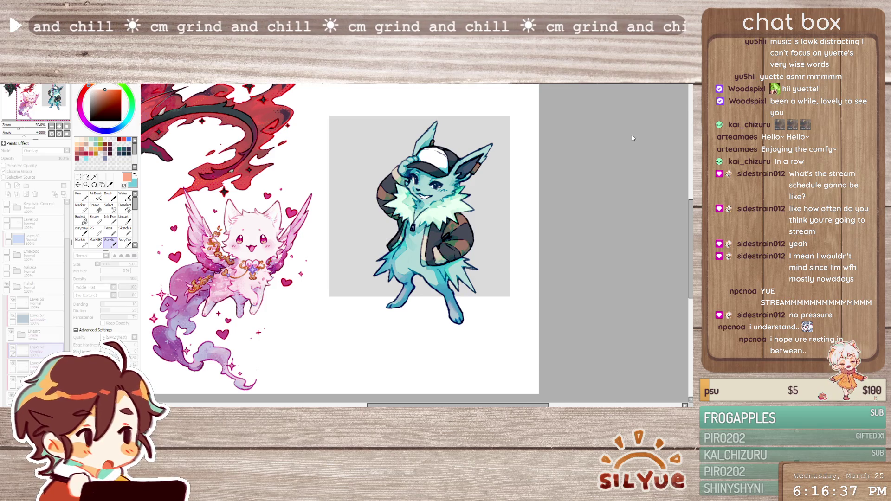
scroll(428, 288, up, 1)
scroll(464, 246, up, 1)
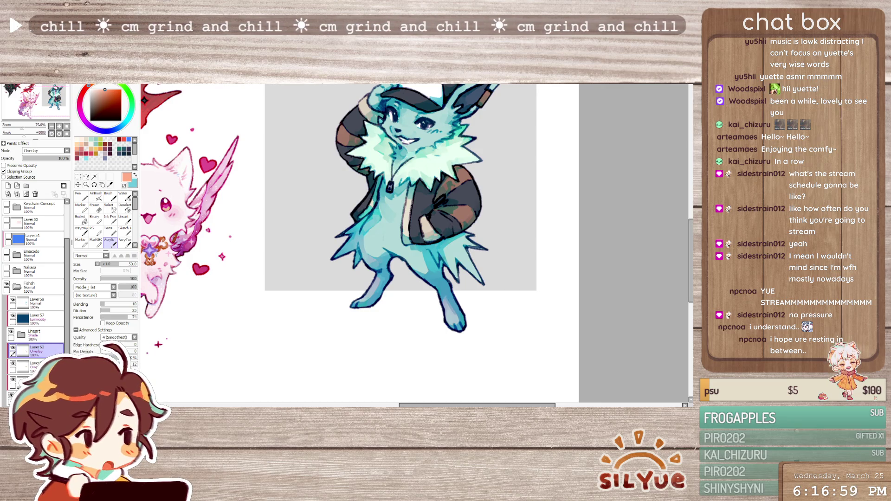
scroll(43, 152, up, 3)
Set the peach layer's blending from Overlay to Normal and clear the temporary green jacket patches
key(minus)
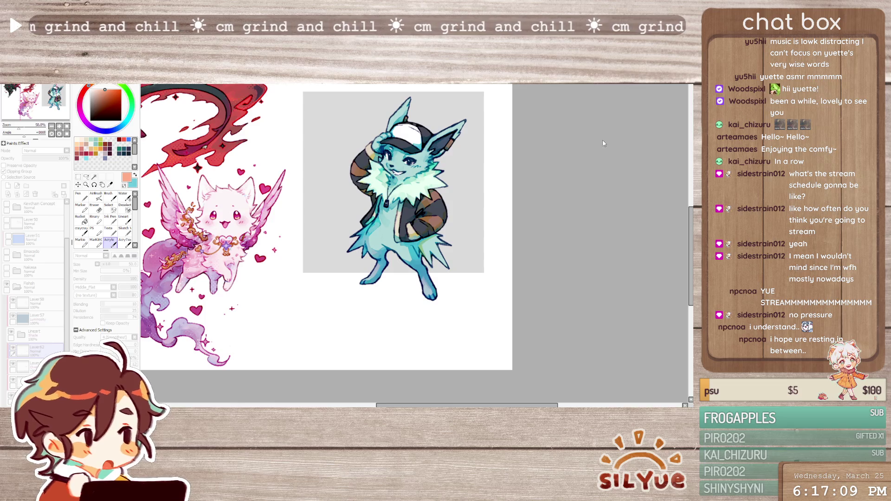
scroll(397, 203, up, 1)
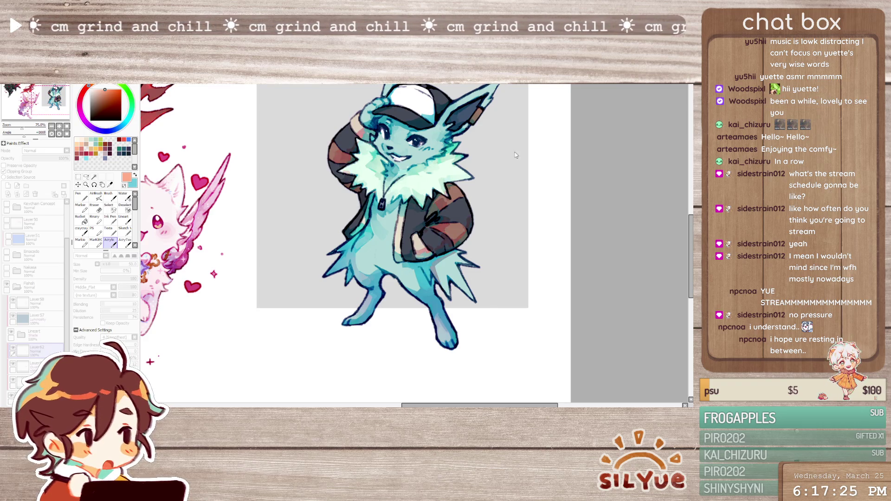
scroll(616, 148, down, 3)
scroll(636, 147, up, 3)
key(ctrl+z)
key(ctrl+y)
scroll(646, 156, down, 3)
scroll(646, 156, up, 3)
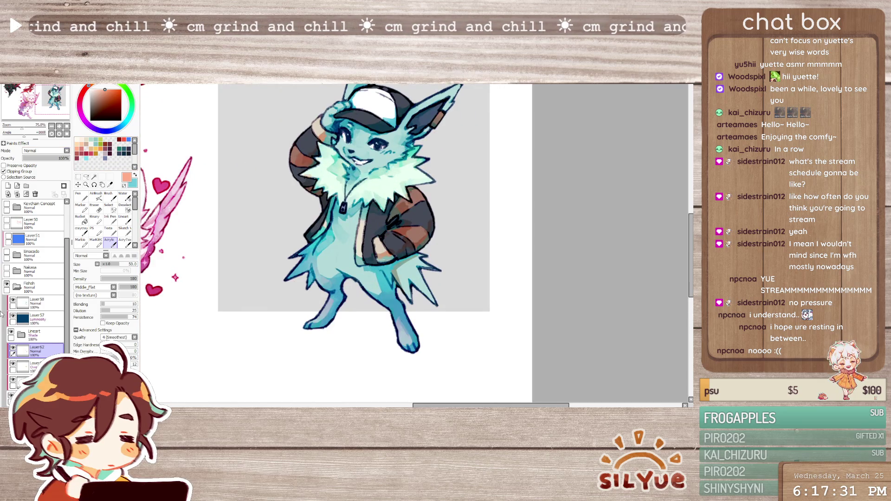
click(13, 349)
click(13, 349)
scroll(379, 281, down, 3)
scroll(378, 280, up, 2)
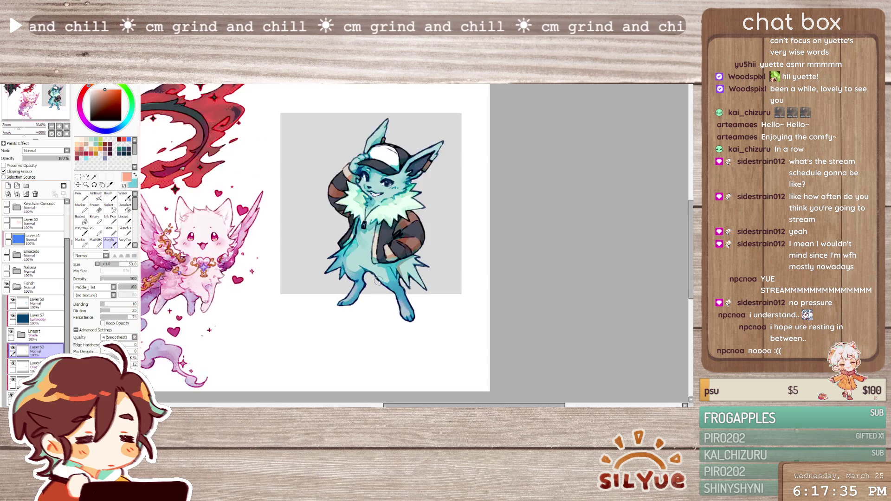
scroll(378, 281, up, 1)
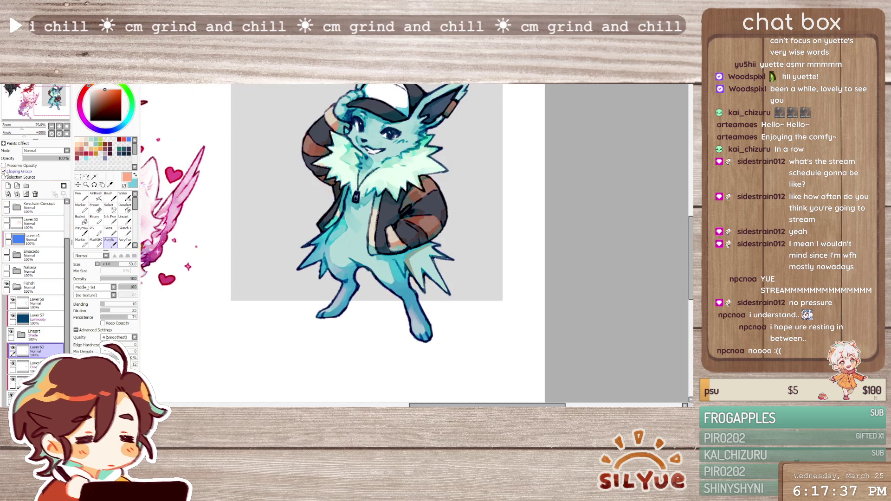
click(4, 171)
click(3, 172)
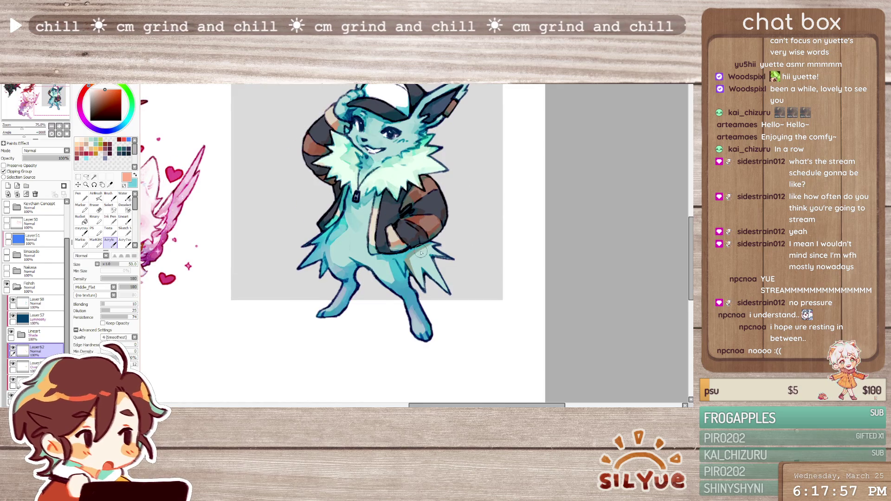
scroll(421, 252, up, 1)
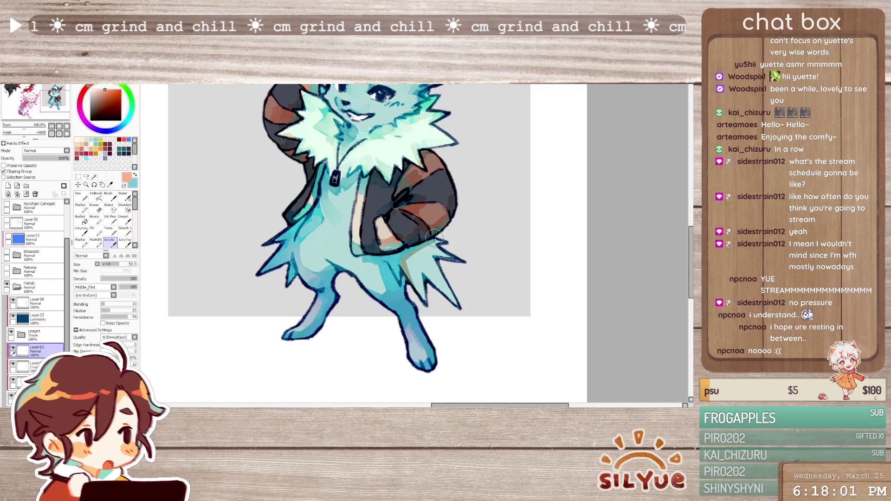
scroll(434, 238, down, 1)
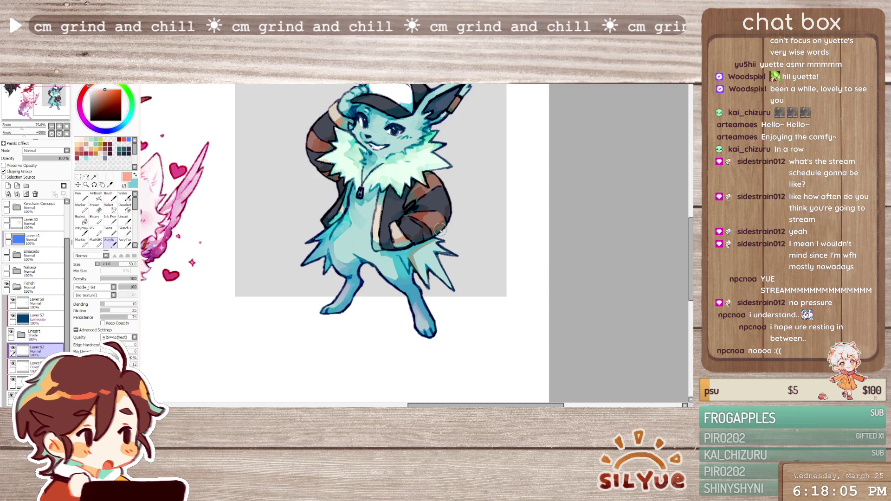
drag(400, 176, 402, 210)
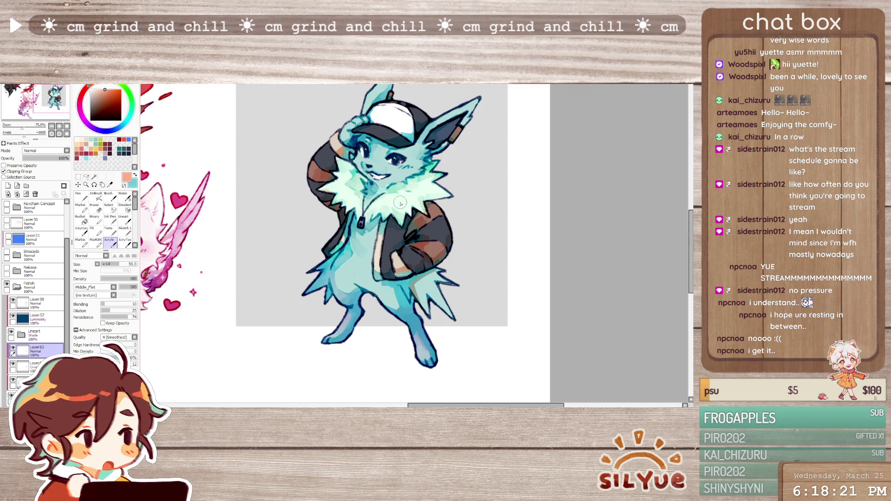
key(ctrl+minus)
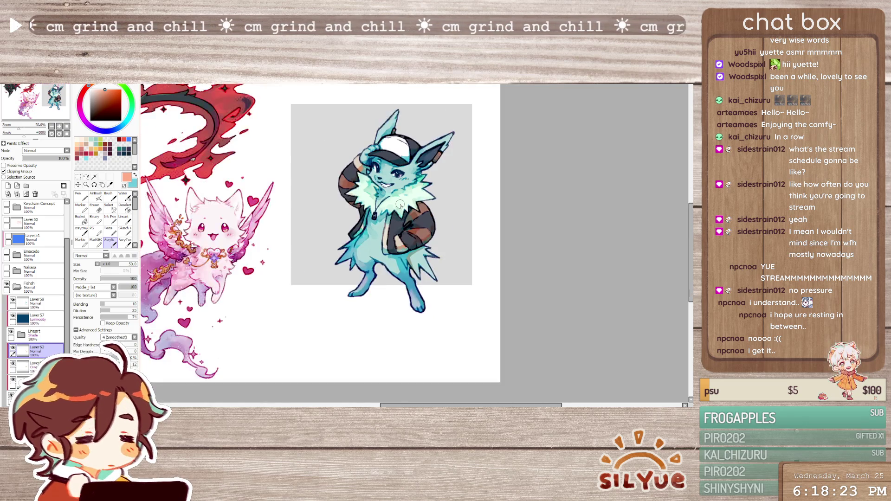
key(ctrl+plus)
drag(400, 203, 390, 206)
click(48, 158)
drag(48, 158, 70, 158)
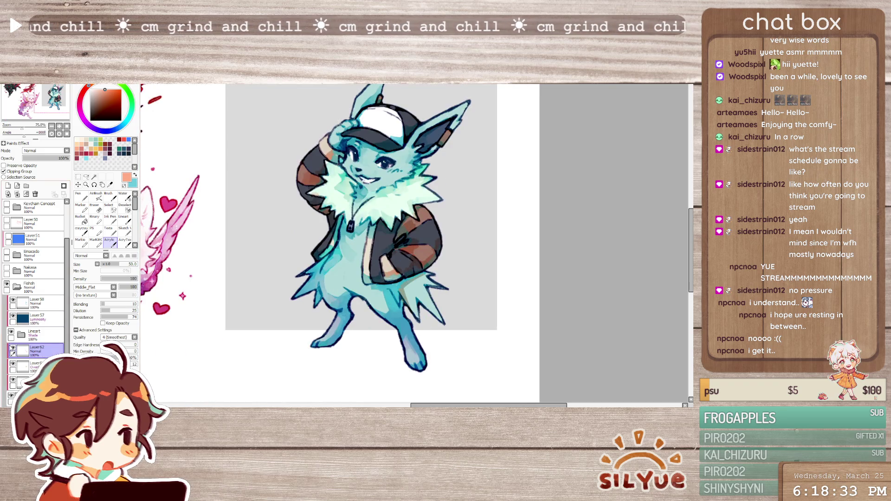
click(62, 335)
key(ctrl+minus)
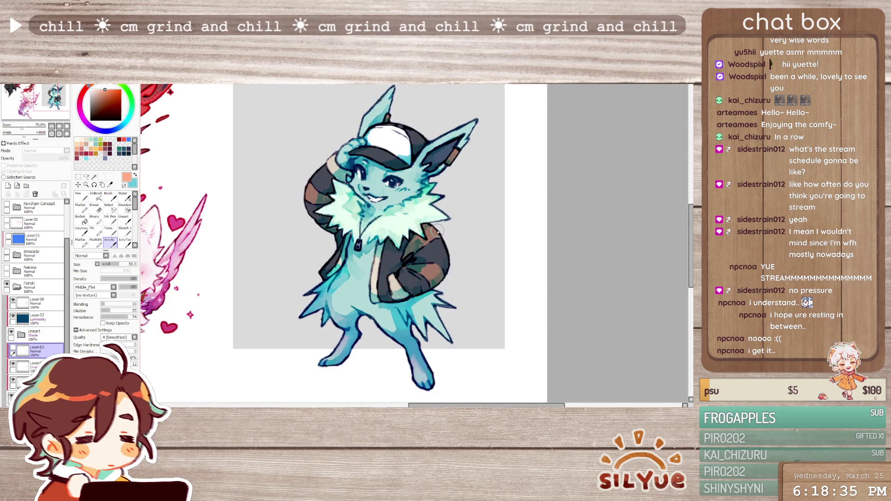
key(ctrl+plus)
key(ctrl+plus)
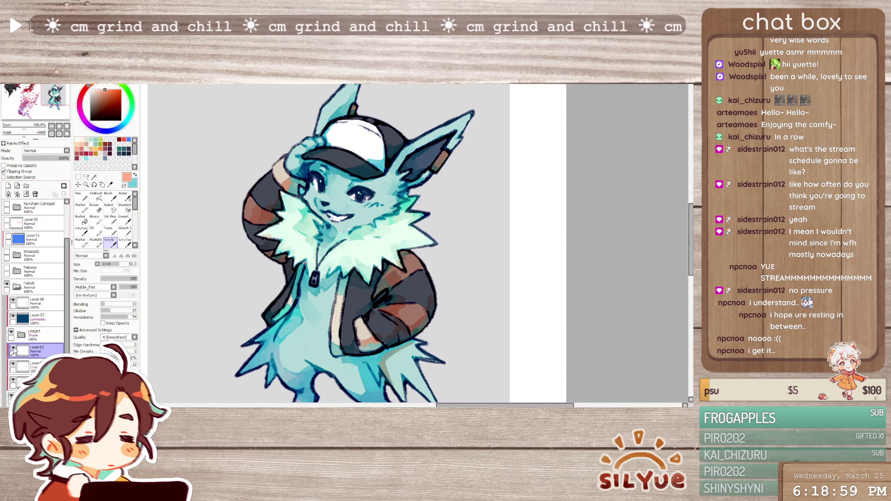
click(35, 195)
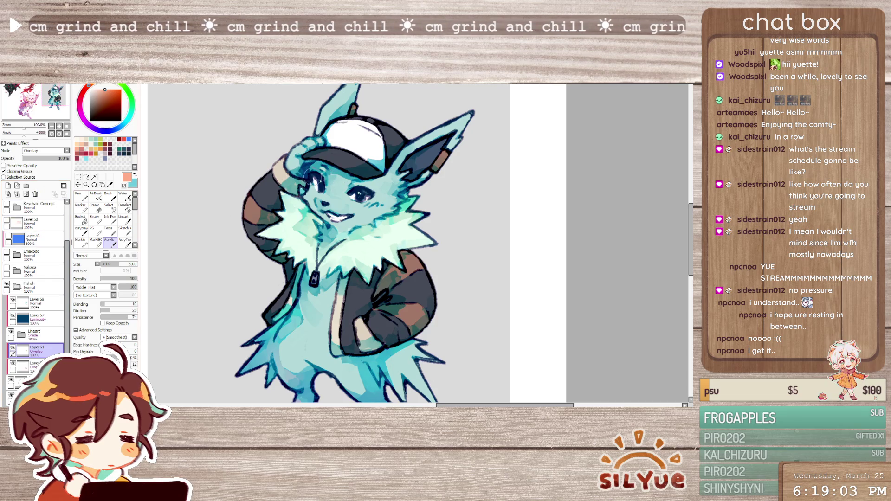
Add a new unclipped highlight layer, pick pale yellow, and set brush size 20
drag(301, 177, 305, 159)
click(7, 186)
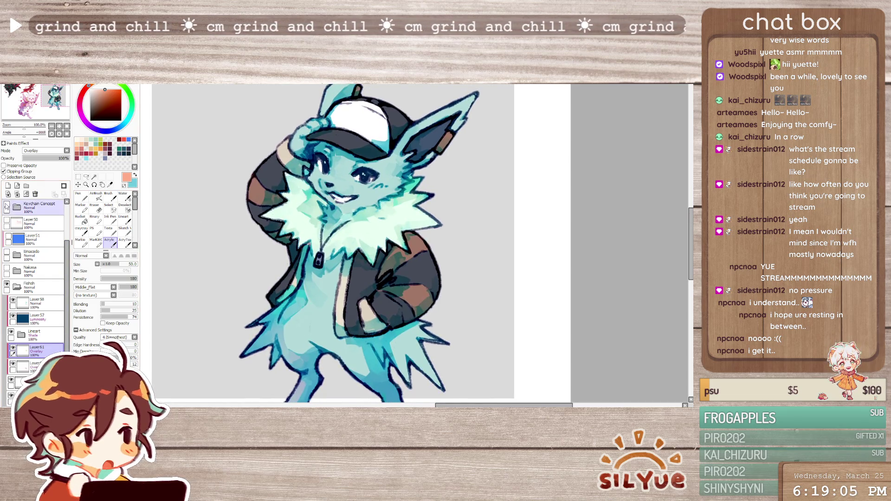
click(3, 171)
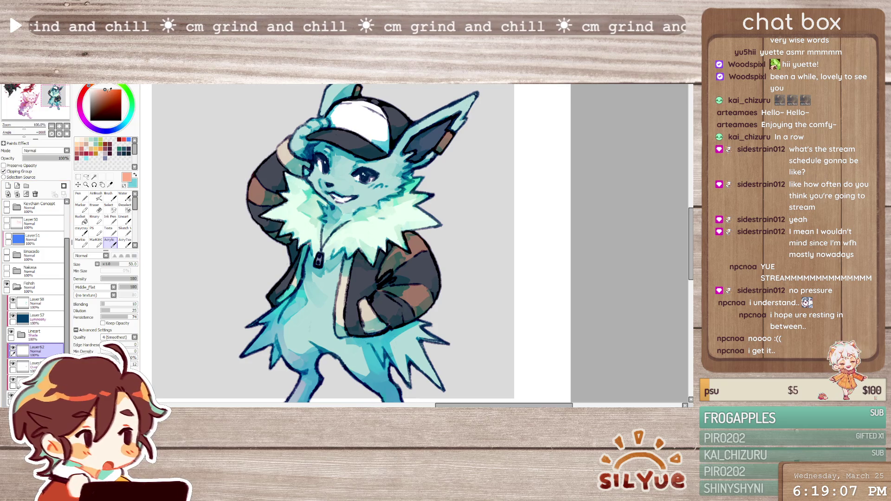
click(84, 96)
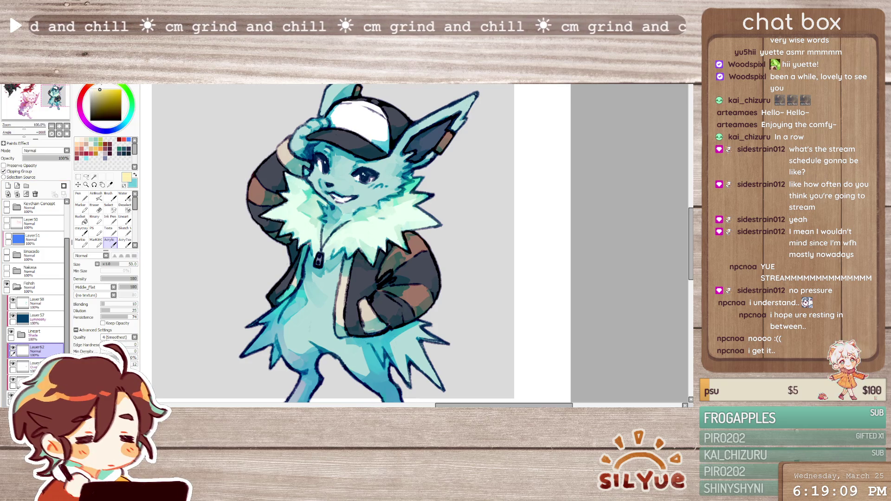
key(bracketleft)
key(bracketleft)
key(bracketleft)
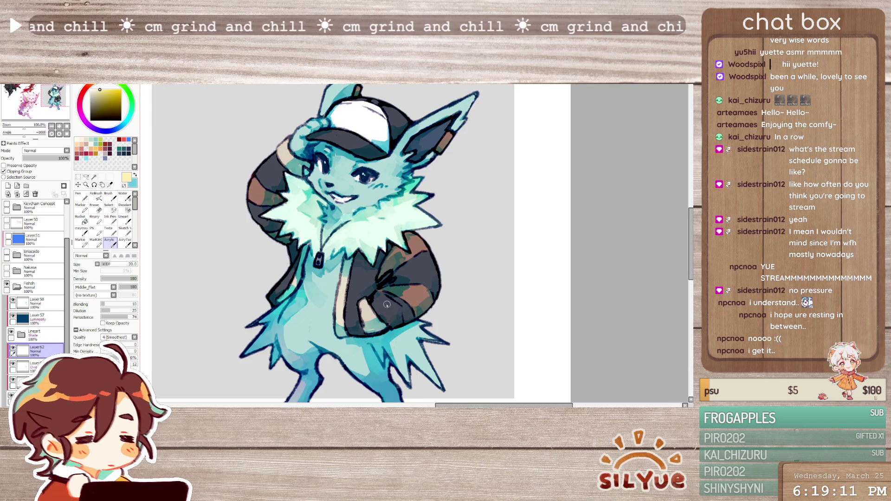
click(4, 171)
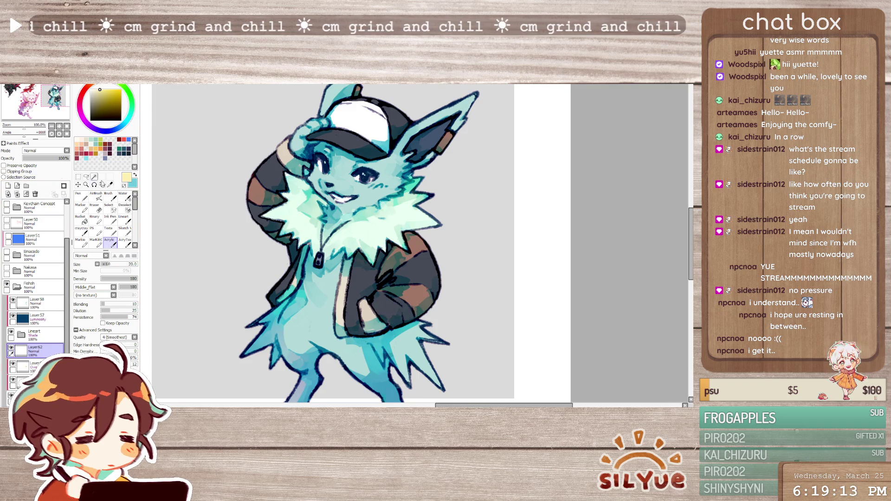
Paint pale yellow camo patches on the pocket and sleeve, erasing one lower edge
mouse_move(407, 299)
mouse_down()
mouse_move(387, 305)
mouse_move(397, 316)
mouse_move(381, 318)
mouse_up()
mouse_move(418, 283)
mouse_down()
mouse_move(411, 297)
mouse_move(426, 279)
mouse_move(411, 284)
mouse_move(415, 260)
mouse_move(412, 280)
mouse_up()
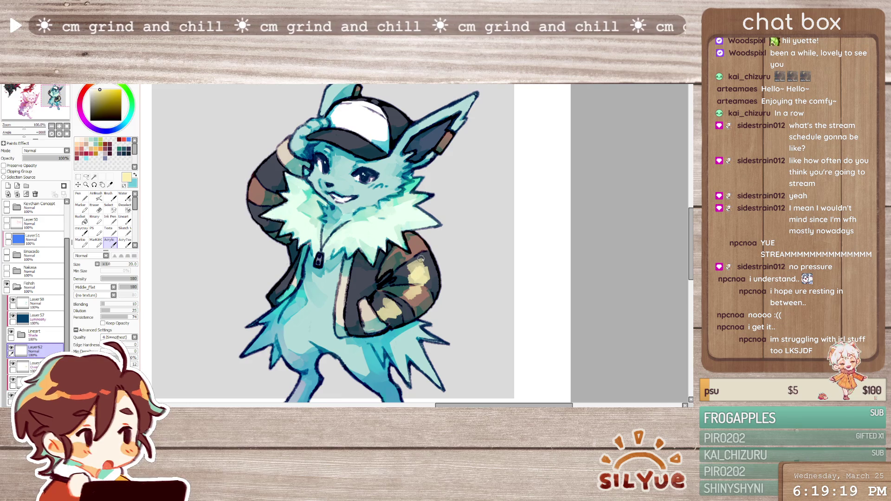
key(e)
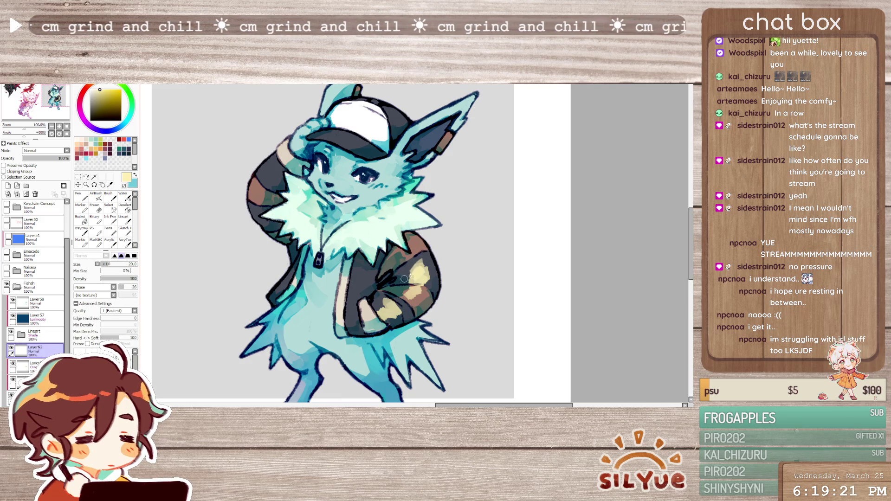
drag(423, 287, 419, 290)
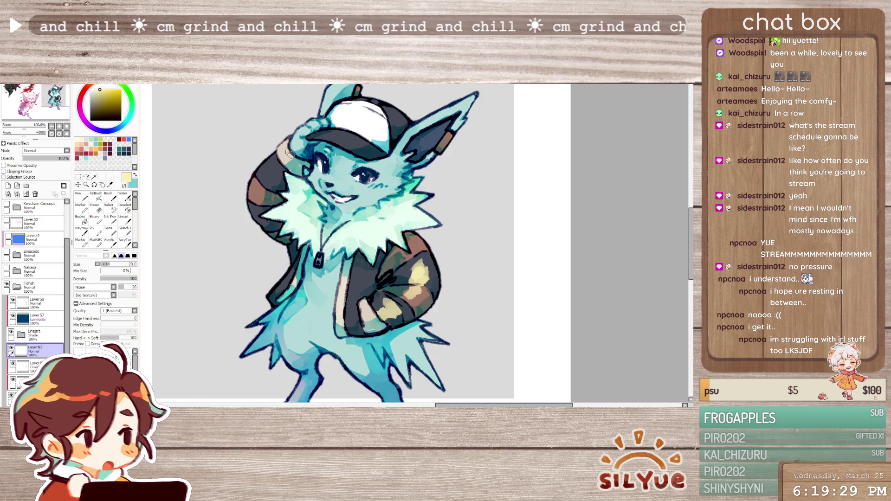
Paint a light stripe onto the dark tail with the flat brush at size 9
key(b)
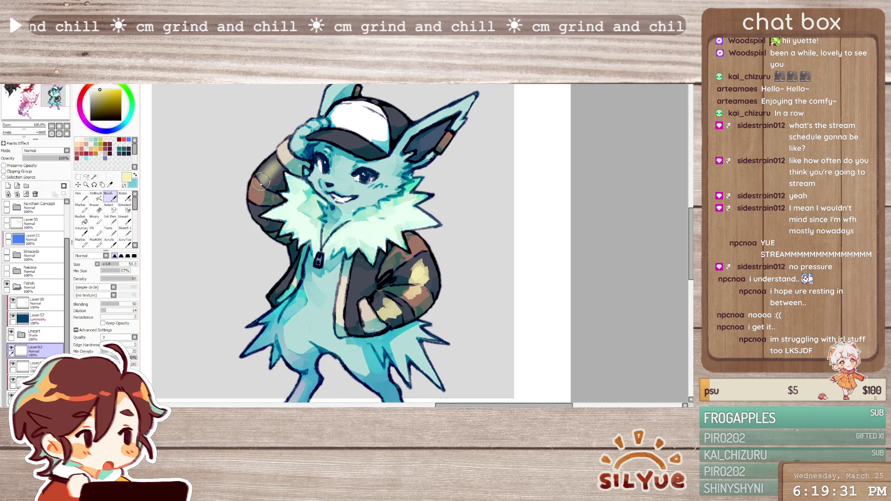
click(110, 242)
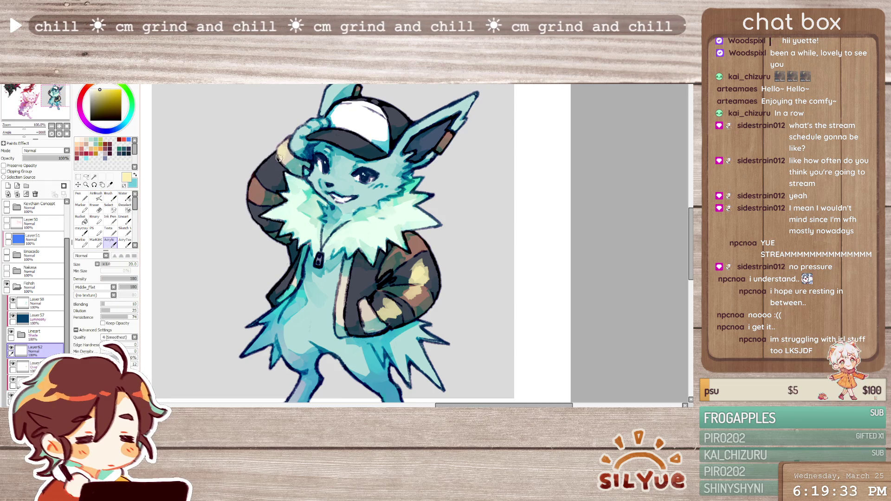
key(bracketleft)
key(bracketleft)
key(bracketleft)
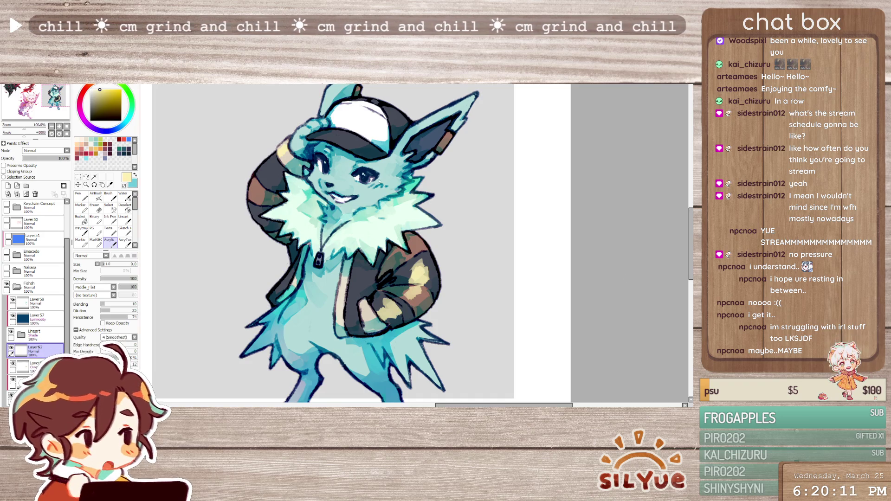
drag(276, 161, 260, 179)
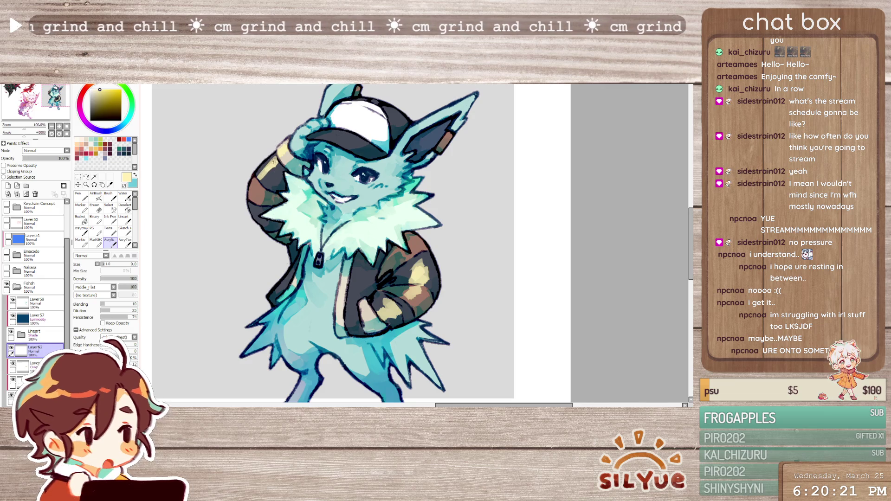
Lighten part of the dark strap with textured brown strokes
mouse_move(255, 182)
mouse_down()
mouse_move(253, 207)
mouse_move(271, 177)
mouse_up()
key(b)
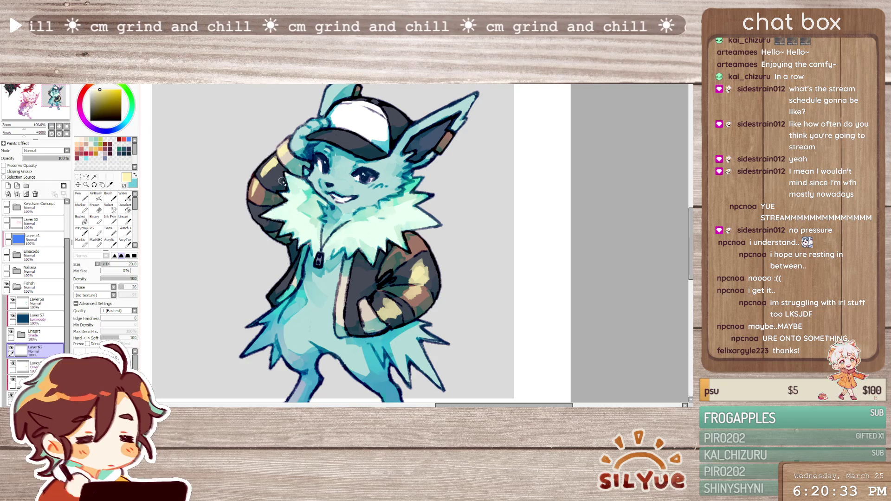
key(b)
key(e)
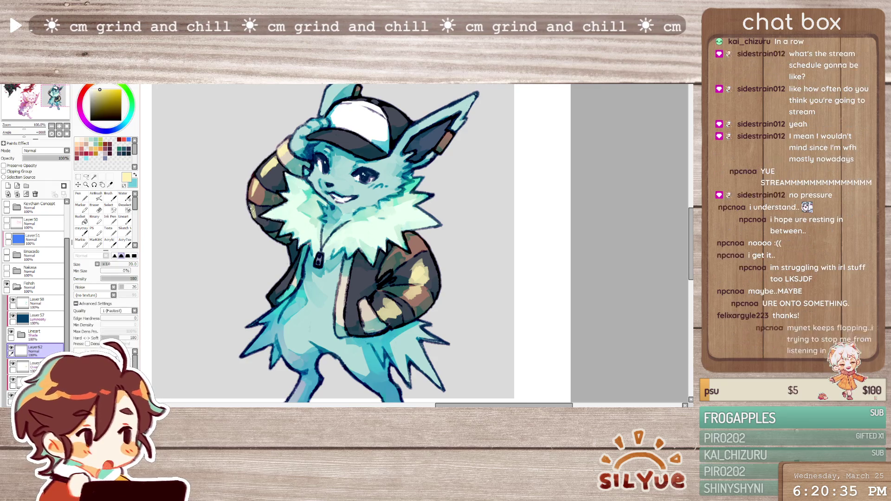
key(a)
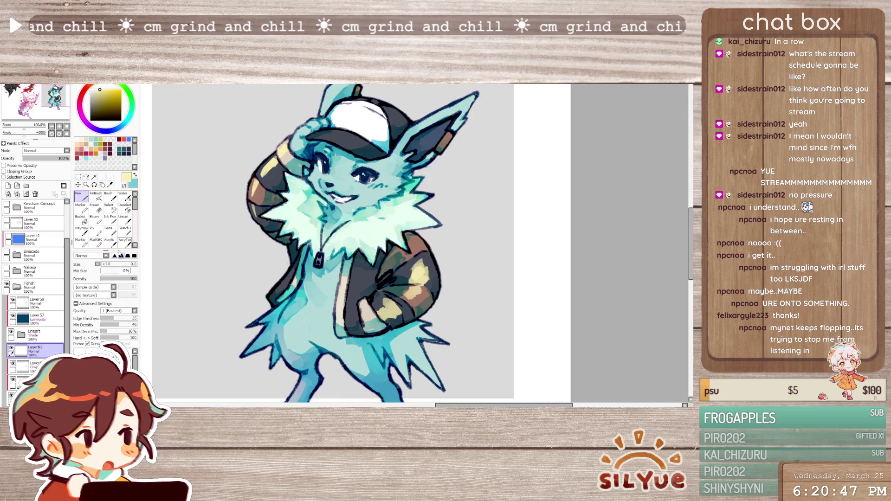
key(bracketleft)
key(bracketleft)
key(bracketleft)
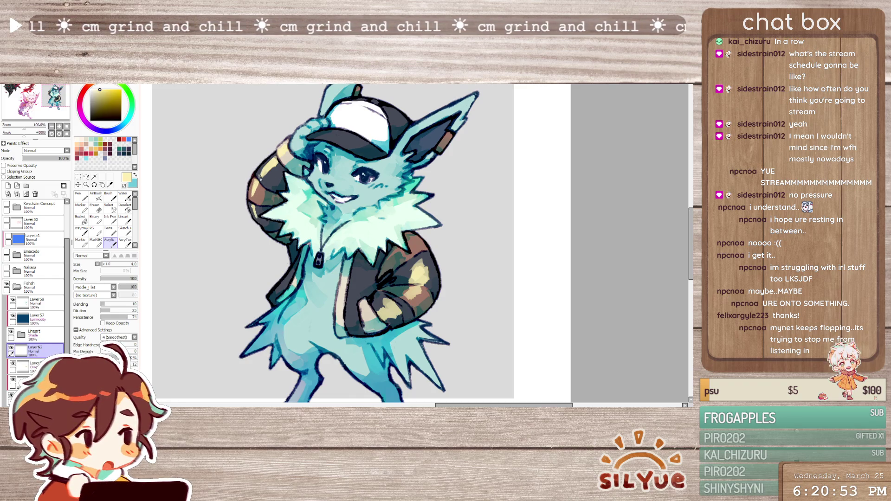
key(bracketright)
key(bracketright)
key(bracketright)
Lighten the tail's top and left edge and line the left ear with pale yellow
mouse_move(261, 171)
mouse_down()
mouse_move(284, 130)
mouse_move(279, 148)
mouse_up()
drag(254, 175, 250, 204)
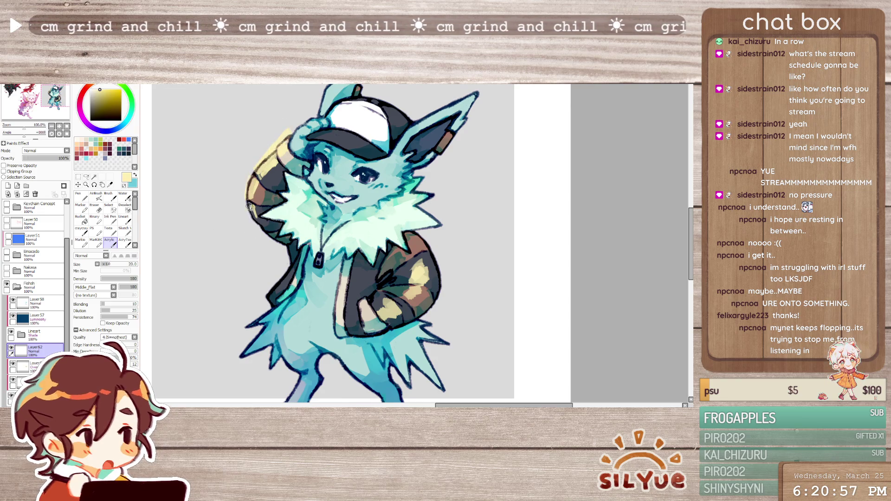
drag(389, 215, 400, 259)
mouse_move(334, 153)
mouse_down()
mouse_move(330, 126)
mouse_move(377, 93)
mouse_up()
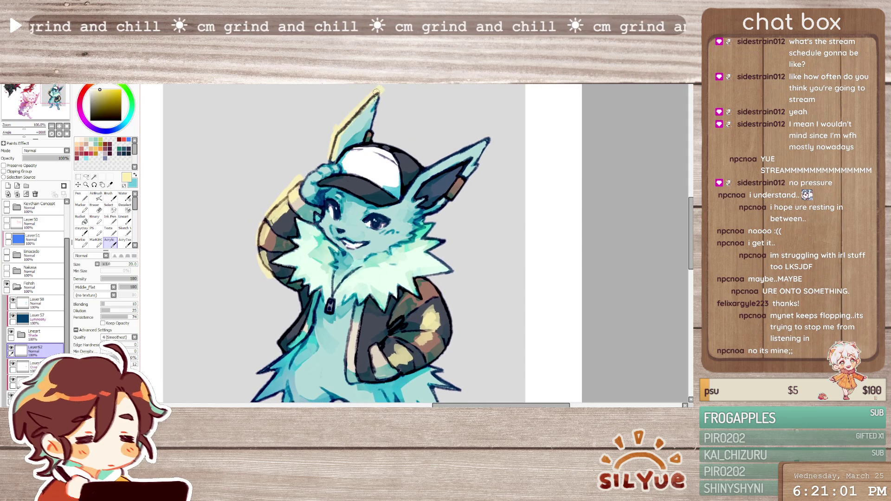
Dab pale yellow highlights onto the cap brim and the cap's top edge
click(324, 171)
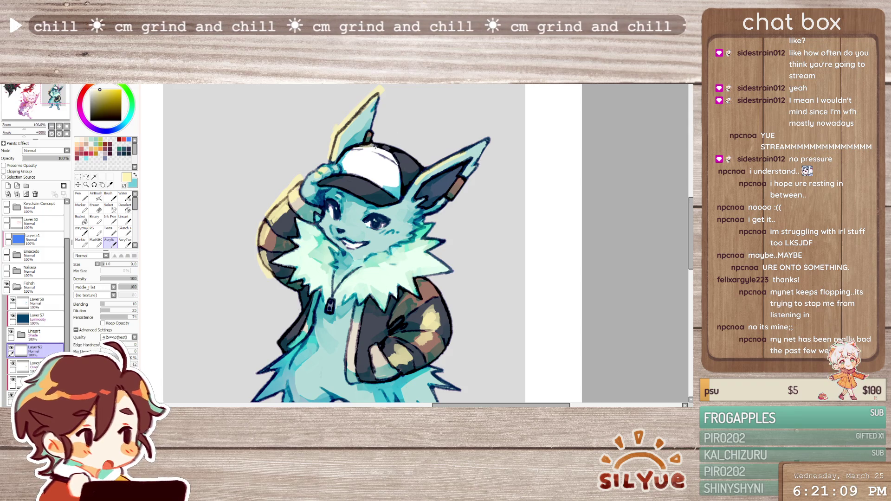
drag(379, 146, 396, 153)
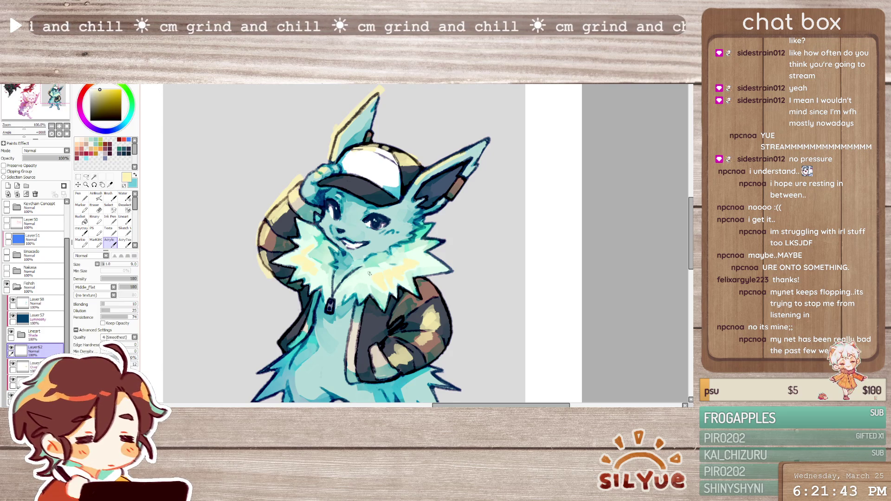
drag(410, 301, 495, 261)
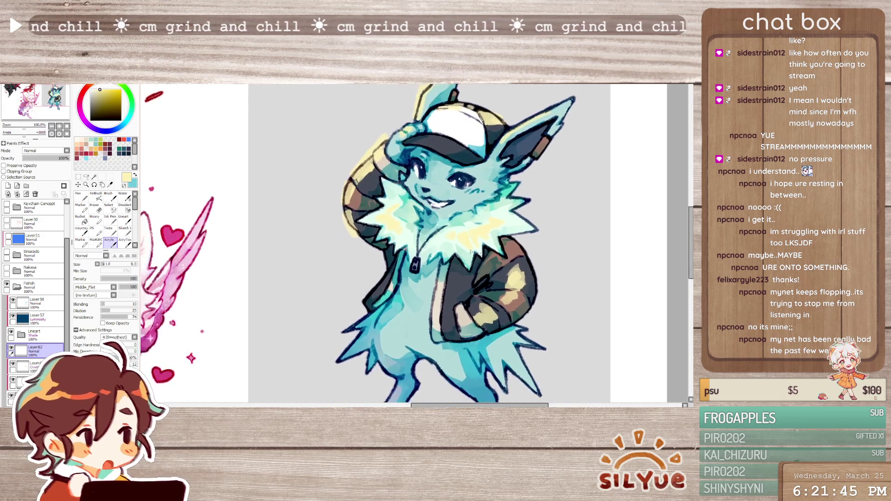
drag(417, 275, 404, 249)
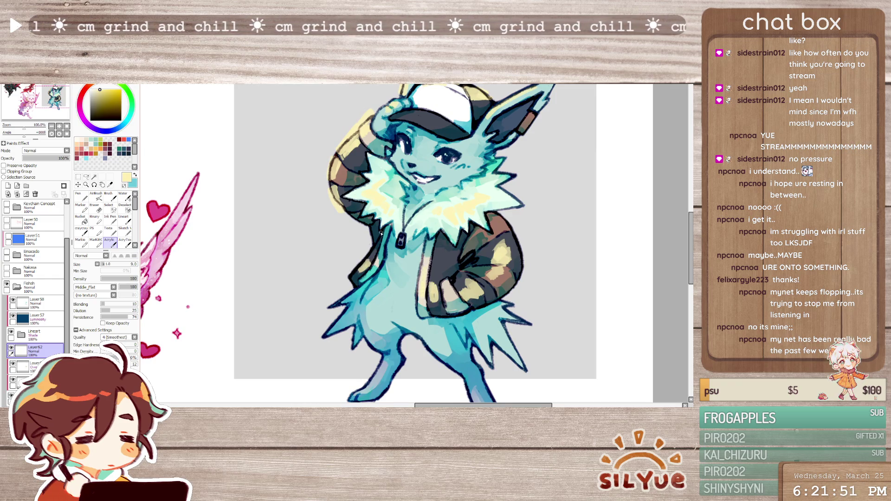
scroll(361, 265, down, 3)
Merge the highlight layer down into Overlay Layer61 and release its clipping
scroll(425, 218, up, 3)
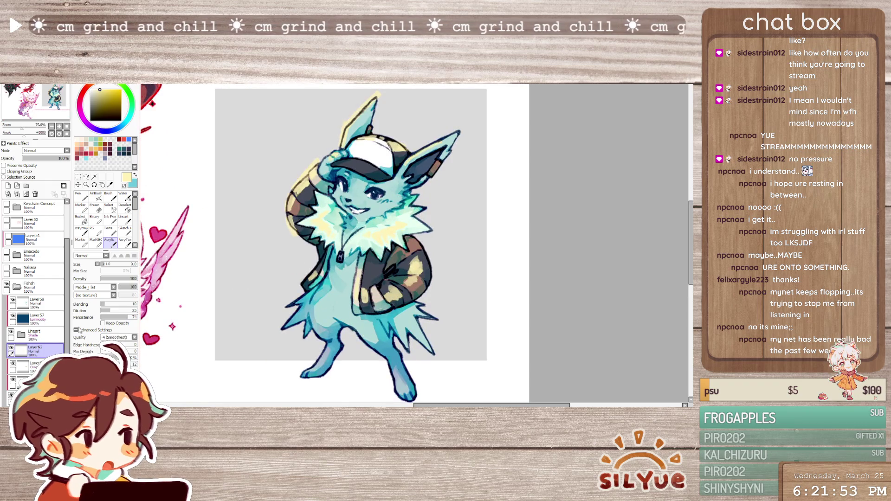
click(37, 385)
click(50, 353)
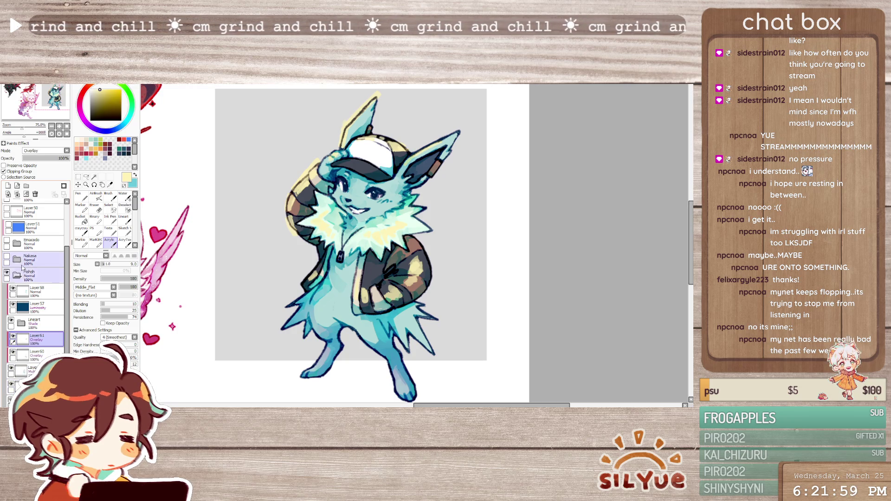
click(4, 171)
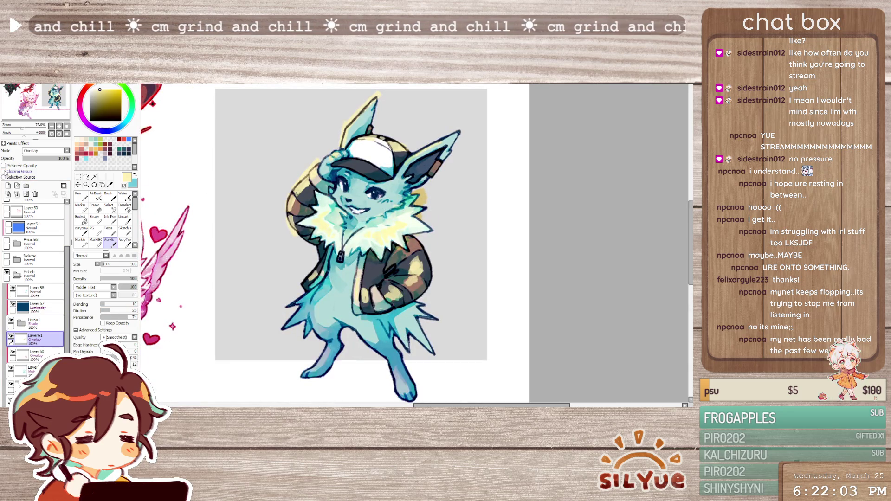
Check the Fishoh folder's layer stack and zoom out to see the whole sheet
click(25, 281)
click(21, 386)
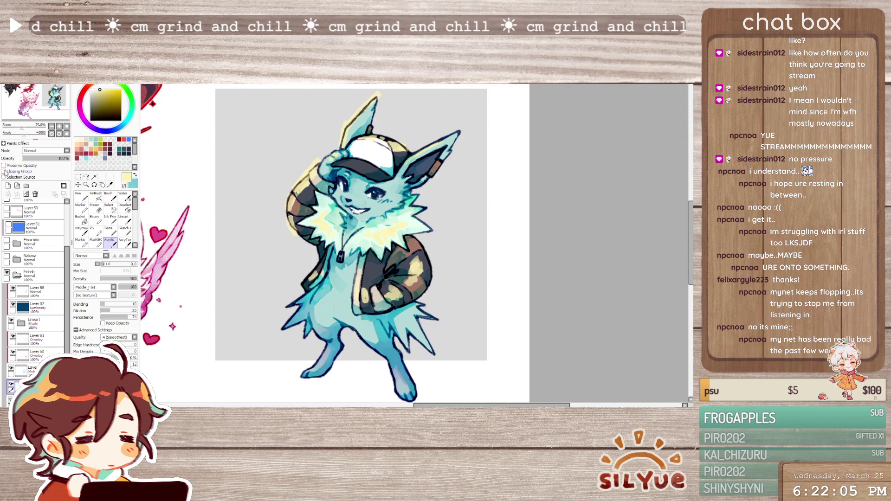
scroll(404, 143, down, 1)
scroll(404, 143, up, 1)
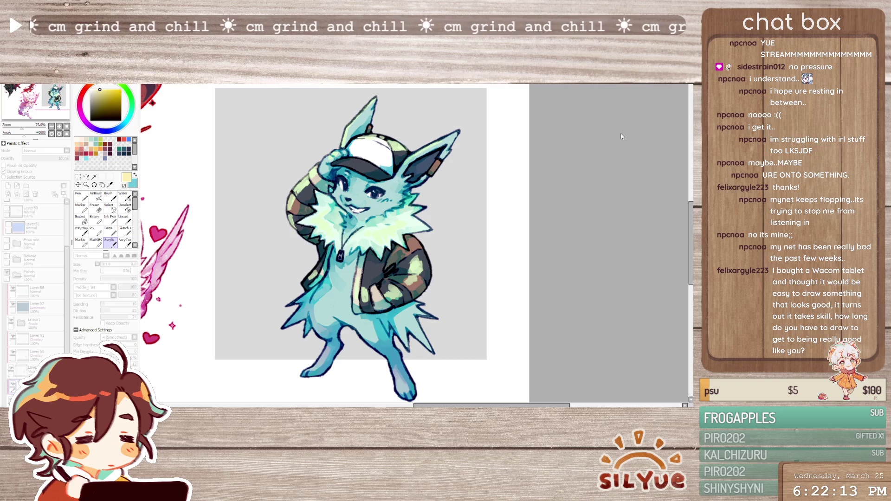
key(ctrl+minus)
key(ctrl+minus)
scroll(372, 144, up, 2)
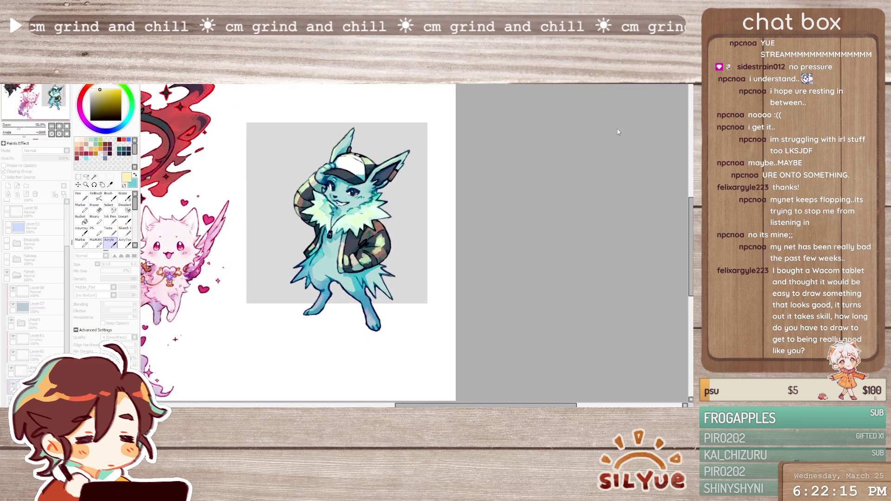
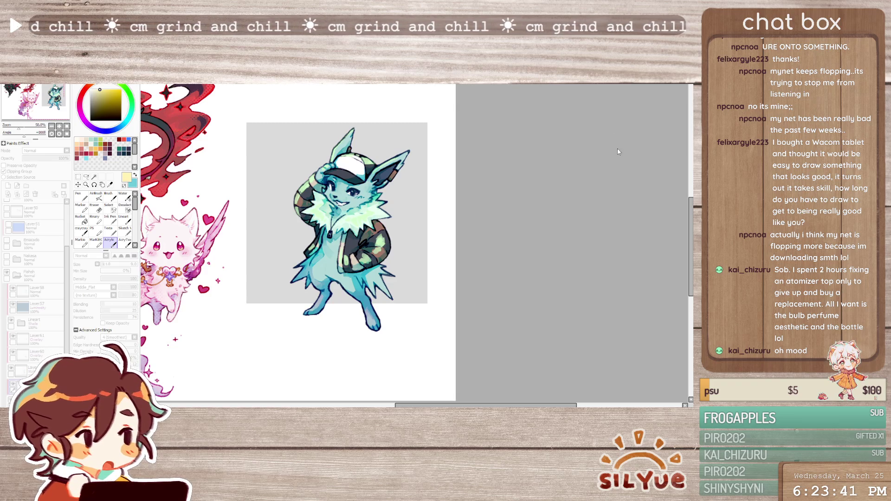
Apply a hue adjustment (Ctrl+T) to lighten the jacket camo patches and fur ruff to mint
scroll(346, 212, up, 1)
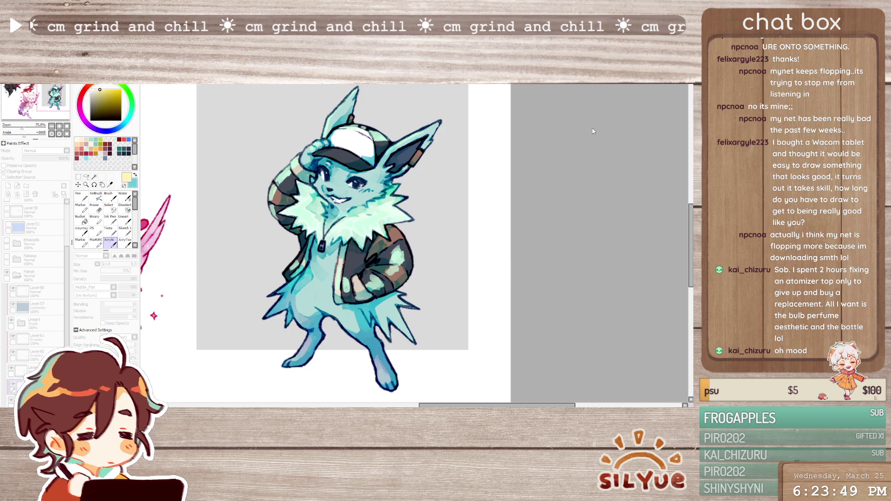
click(495, 113)
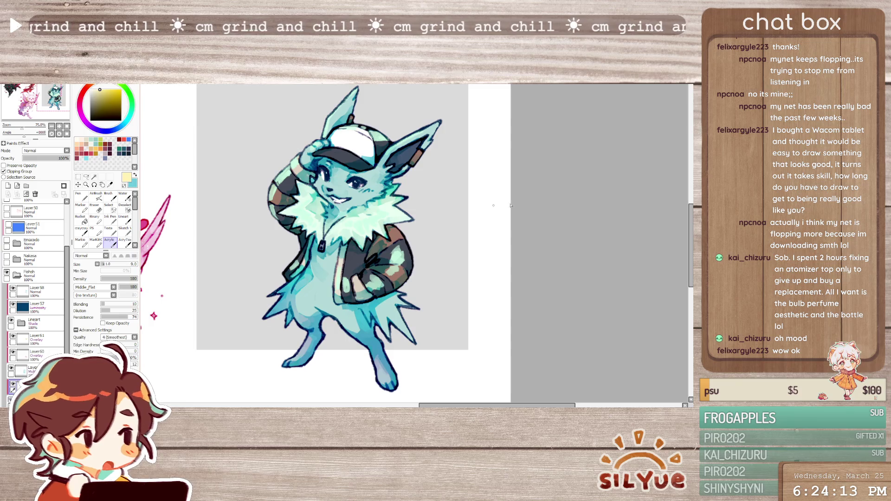
key(ctrl+t)
key(Return)
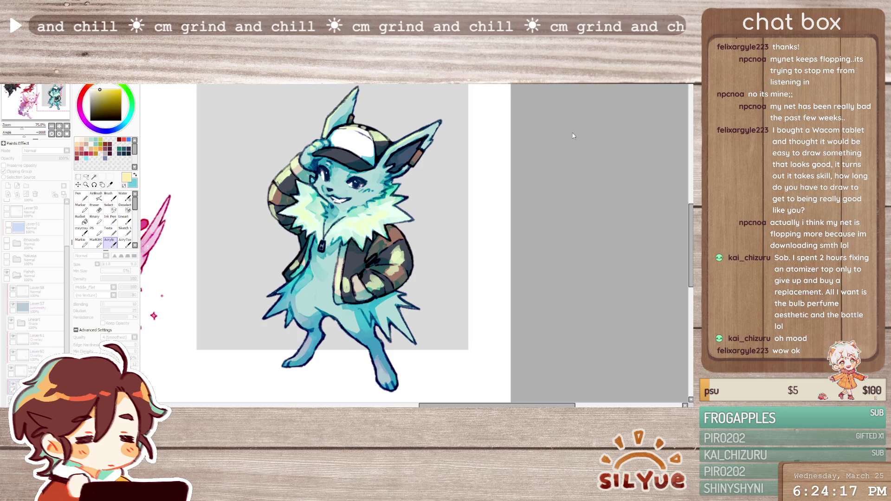
key(Escape)
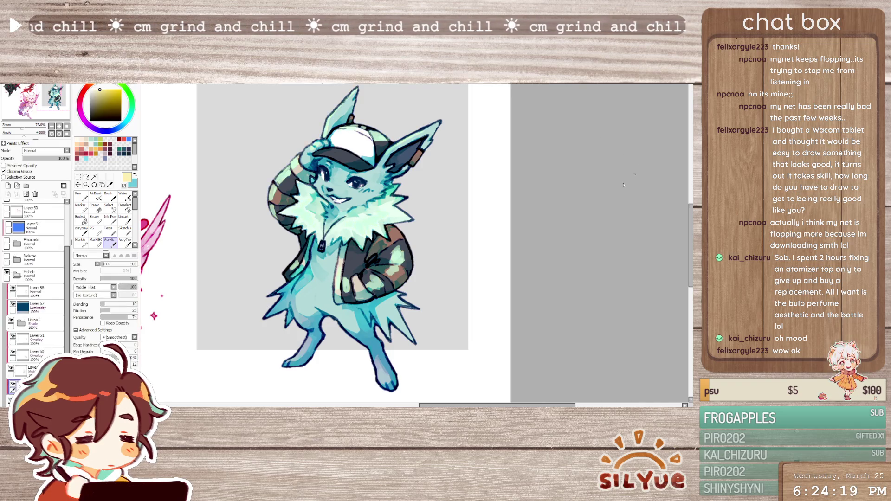
On a clipped layer, paint orange-yellow along the tail stripes and over the sleeve camo patches and cuff
click(3, 171)
click(101, 145)
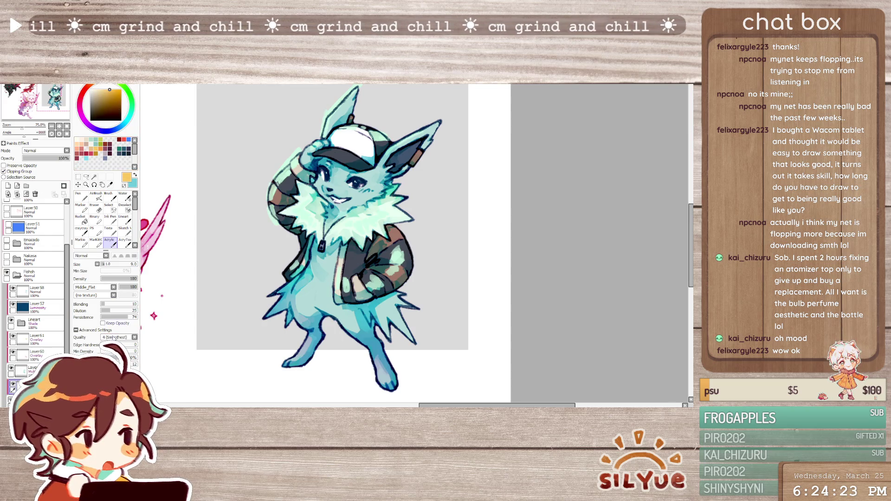
drag(294, 165, 276, 235)
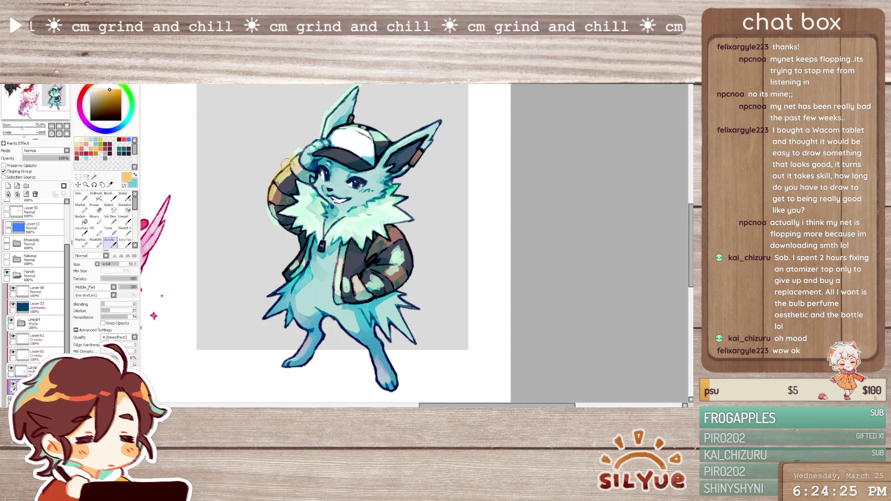
drag(297, 155, 288, 165)
drag(399, 273, 397, 246)
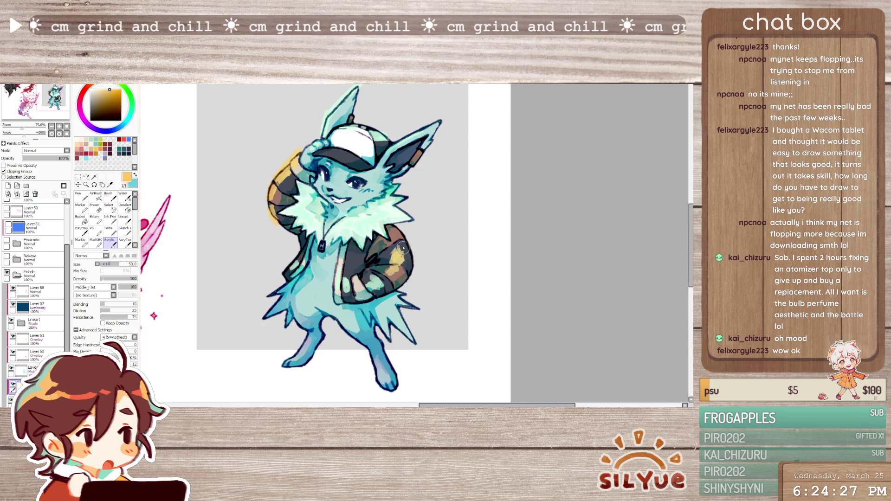
drag(383, 278, 371, 291)
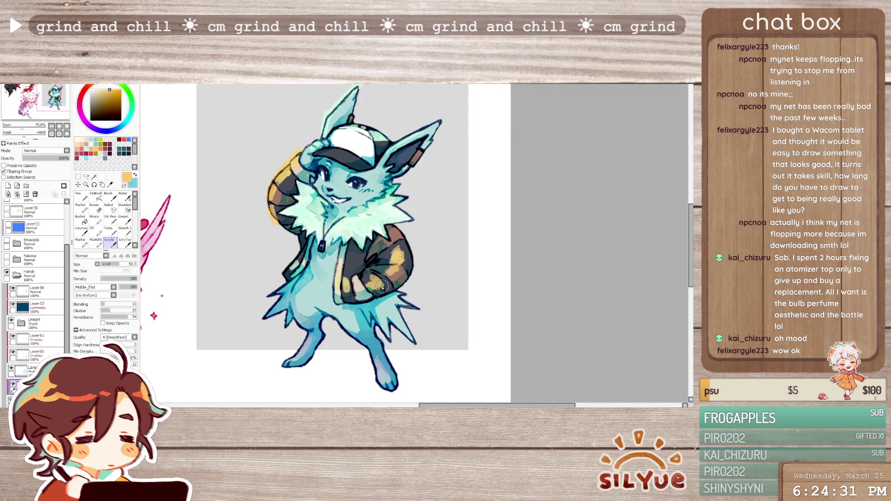
drag(353, 272, 351, 288)
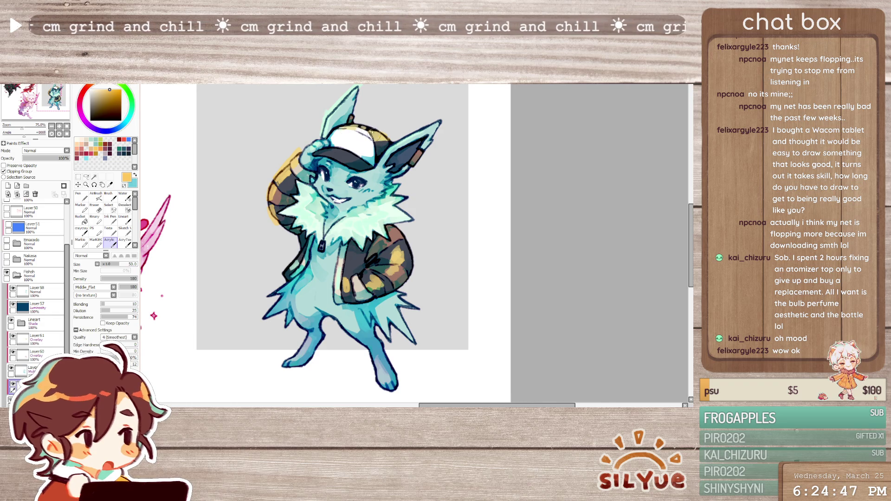
key(m)
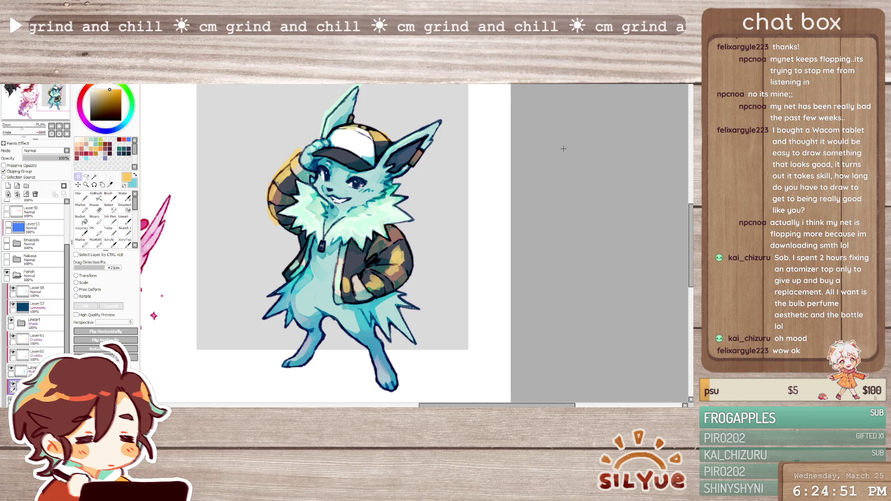
Unclip the yellow camo layer and set its blending mode to Luminosity
scroll(506, 114, down, 3)
scroll(426, 215, up, 3)
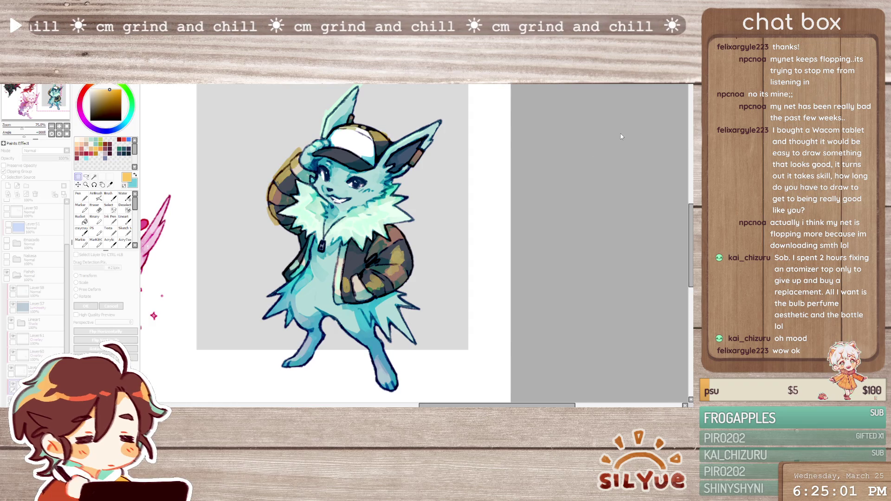
scroll(428, 205, down, 3)
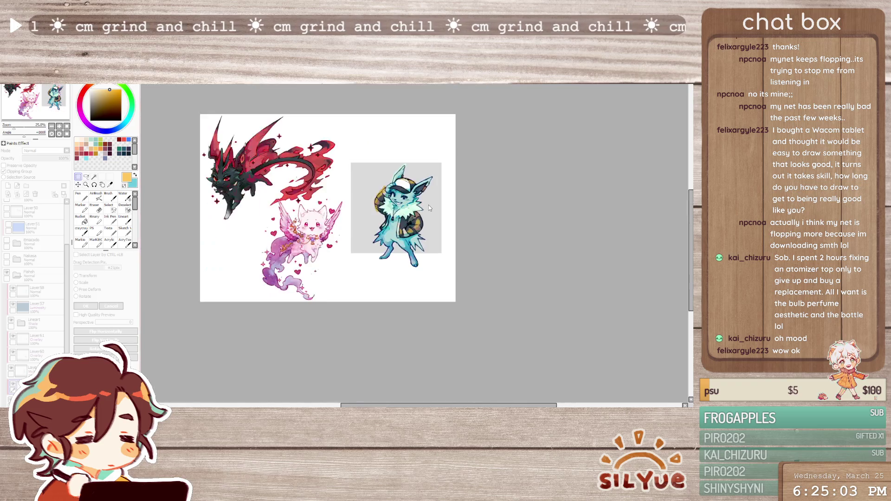
scroll(347, 225, up, 2)
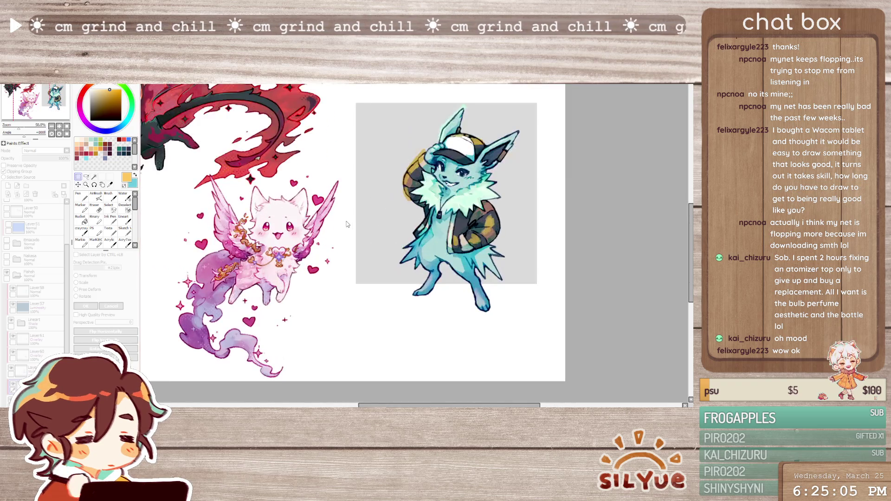
scroll(346, 225, down, 1)
scroll(416, 210, up, 3)
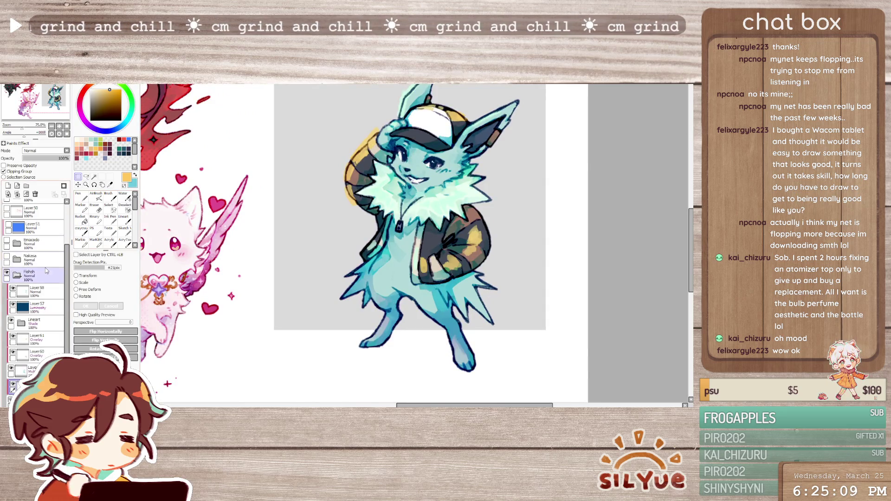
key(ctrl+alt+g)
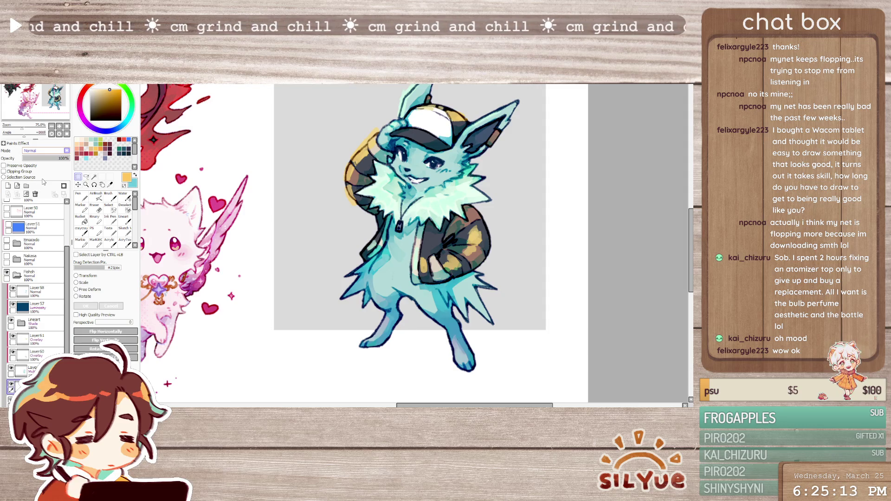
key(l)
Preview a raised Saturation value on the camo in Hue and Saturation
scroll(483, 213, down, 1)
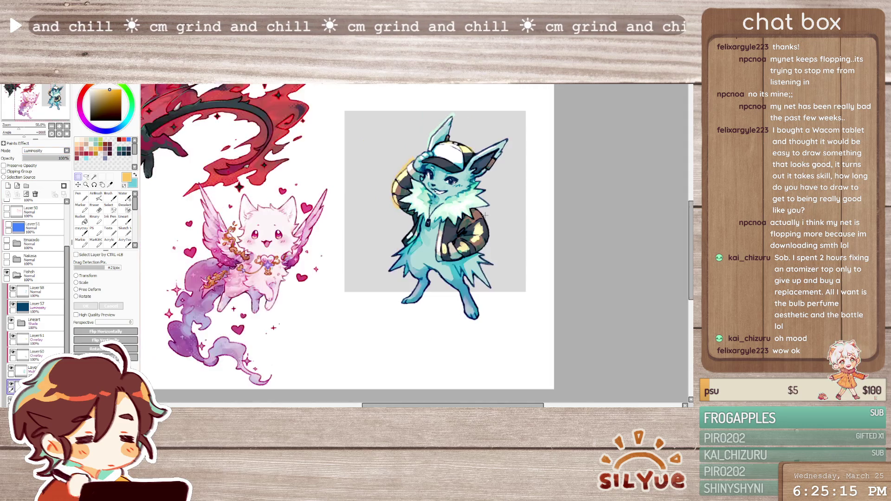
scroll(529, 213, up, 1)
key(ctrl+u)
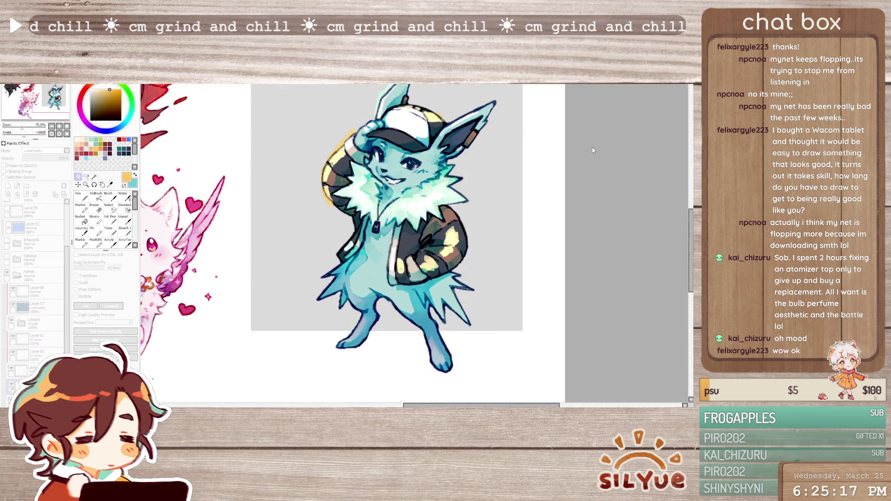
mouse_move(611, 139)
mouse_down()
mouse_move(658, 138)
mouse_move(511, 154)
mouse_move(552, 150)
mouse_up()
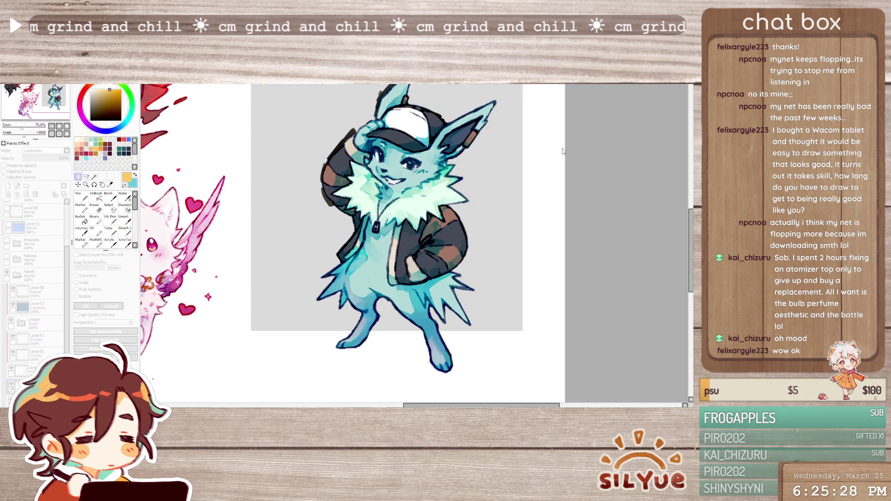
Cancel the saturation change, unclip the layer beneath and hide the yellow camo paint
click(643, 161)
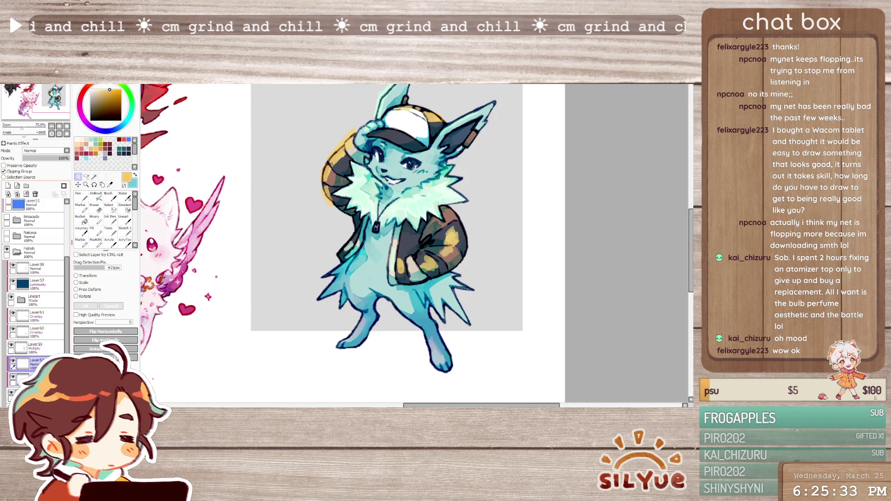
click(21, 379)
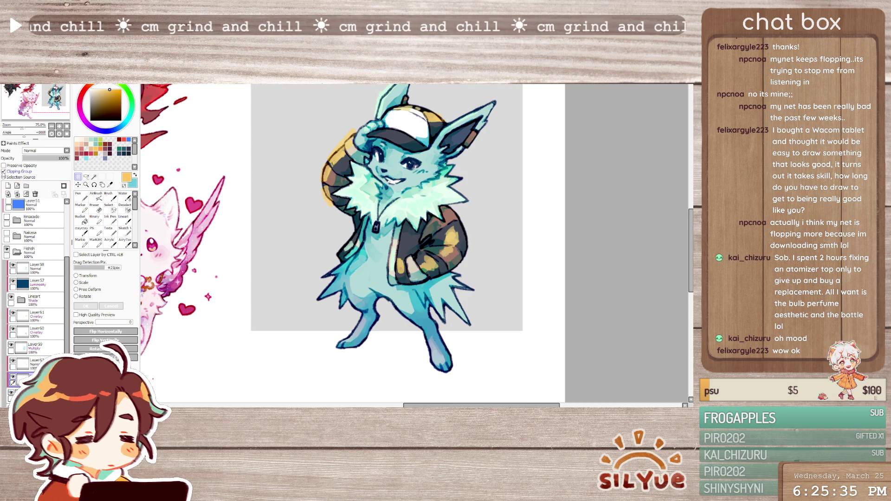
click(3, 172)
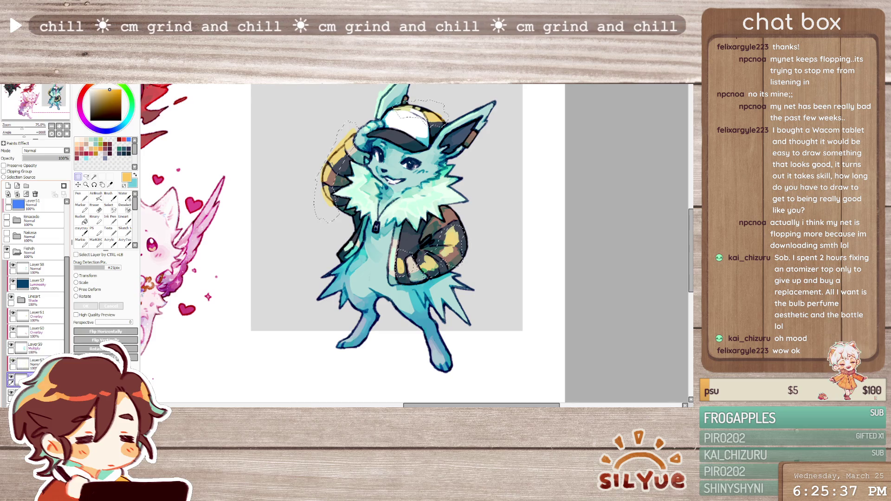
click(11, 377)
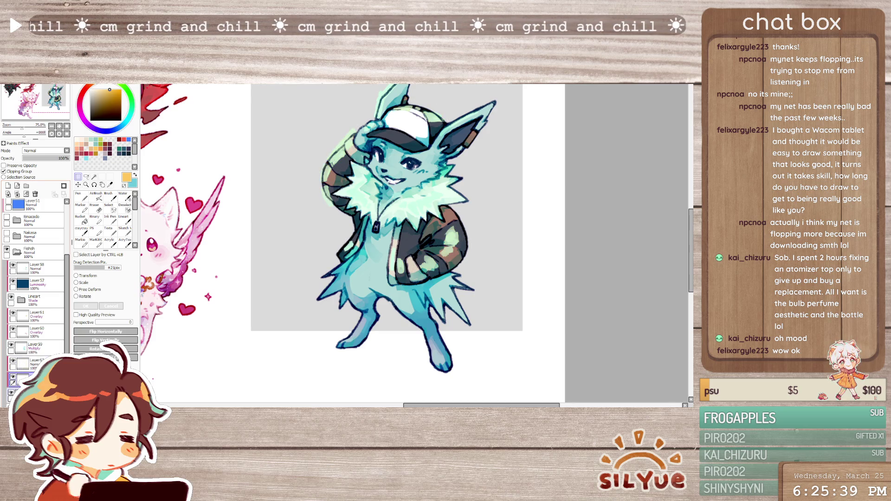
Re-clip the layer, select Layer64 and zoom out and back in to check the piece
click(4, 171)
click(11, 394)
click(20, 363)
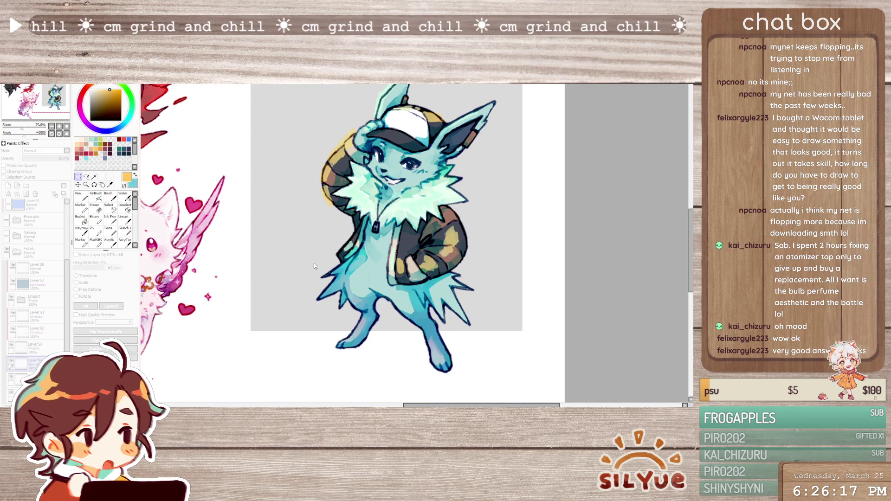
key(ctrl+minus)
key(ctrl+plus)
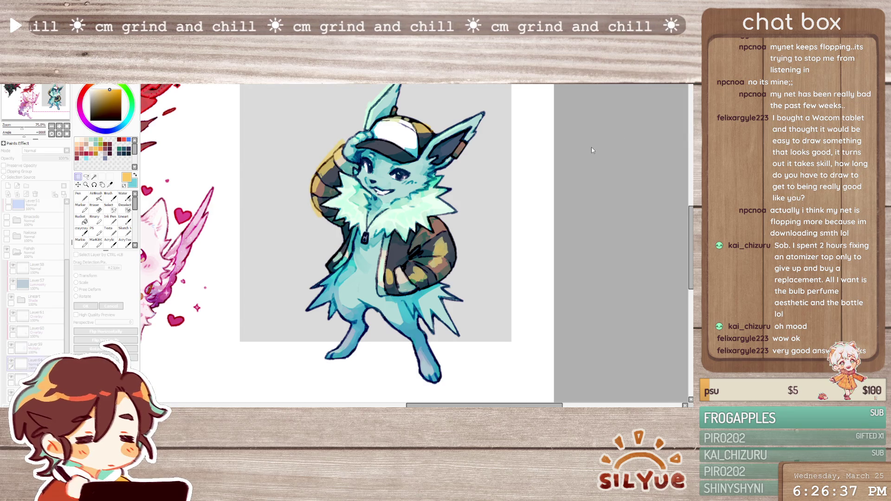
Hide Layer64 and lasso-select around the head, tail, jacket and cap
click(10, 365)
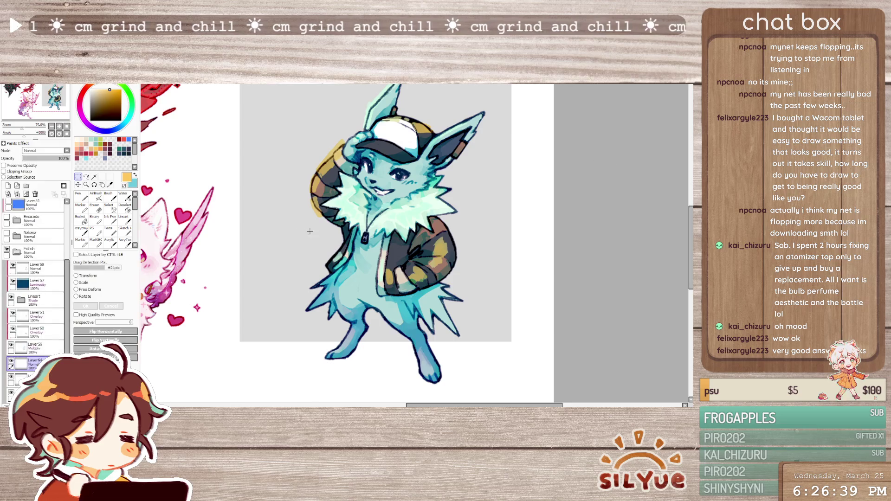
click(11, 362)
click(19, 379)
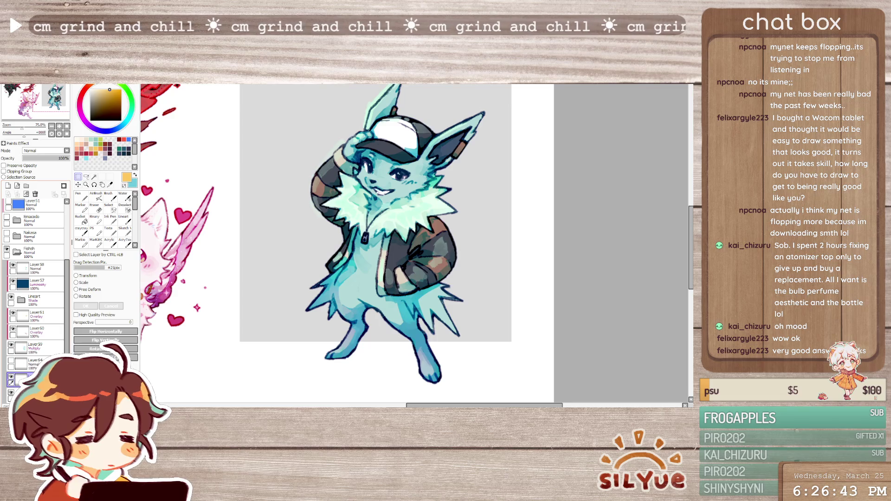
key(l)
drag(336, 132, 338, 242)
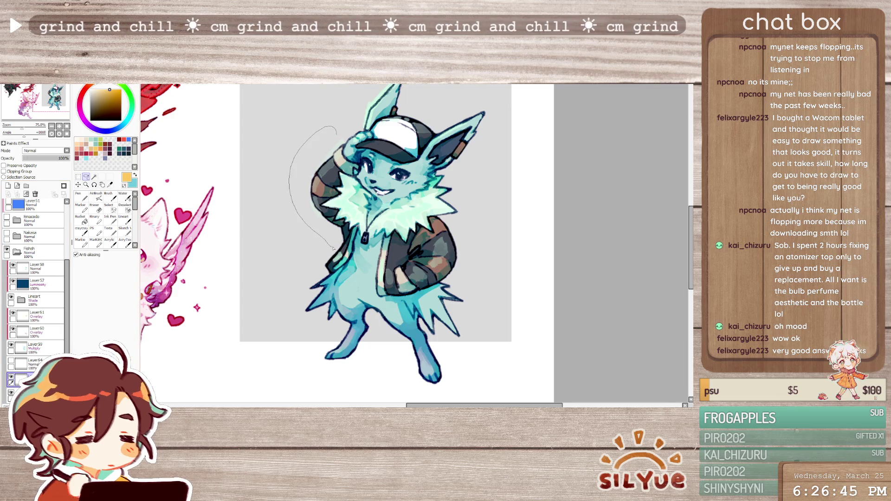
drag(326, 194, 336, 135)
mouse_move(449, 222)
mouse_down()
mouse_move(411, 255)
mouse_move(448, 222)
mouse_up()
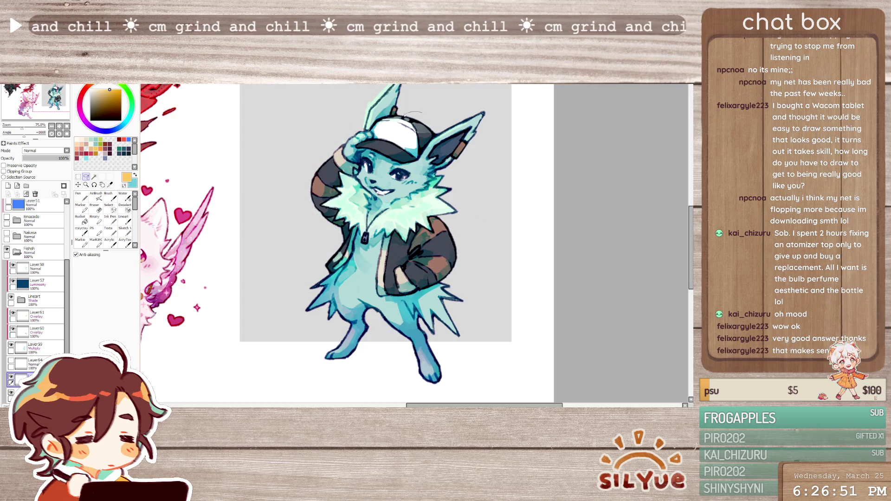
drag(405, 114, 403, 116)
scroll(471, 163, down, 2)
scroll(471, 163, up, 2)
Set the accent layer to Luminosity blending at 45% opacity, then reselect Layer64
click(11, 361)
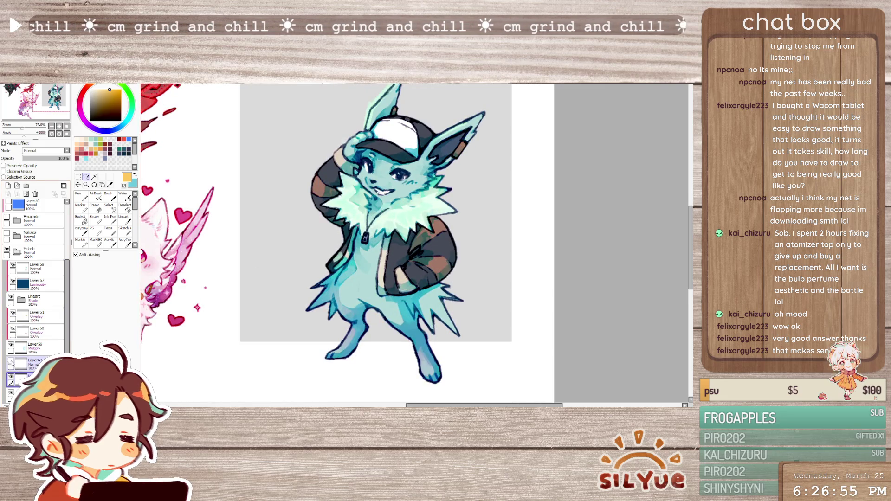
scroll(380, 194, down, 2)
scroll(380, 194, up, 2)
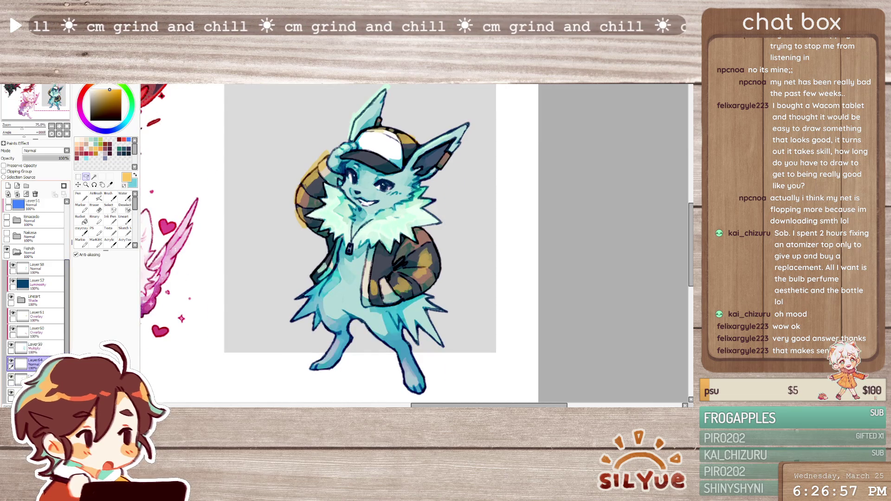
scroll(573, 248, down, 2)
scroll(574, 248, up, 2)
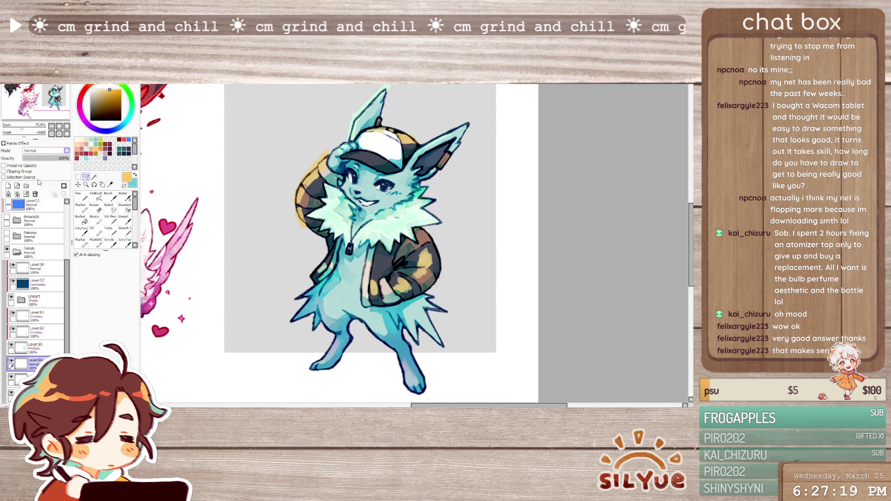
click(44, 150)
click(39, 181)
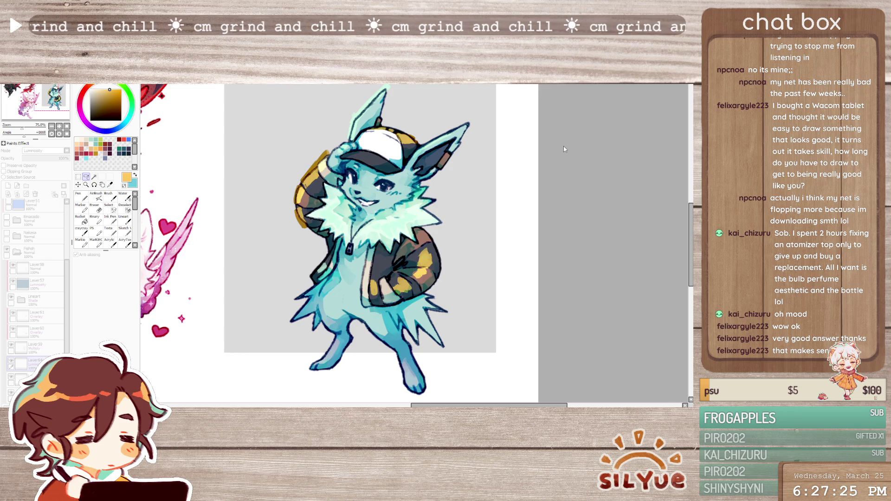
click(45, 159)
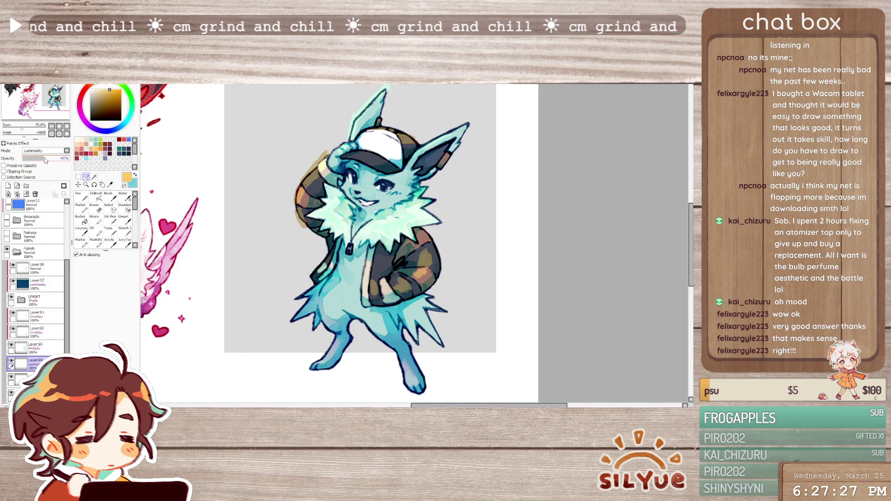
click(21, 378)
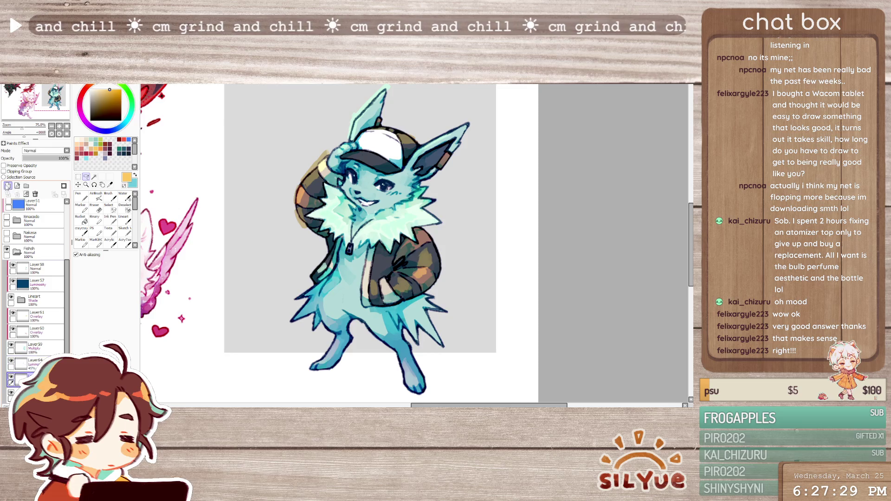
click(35, 364)
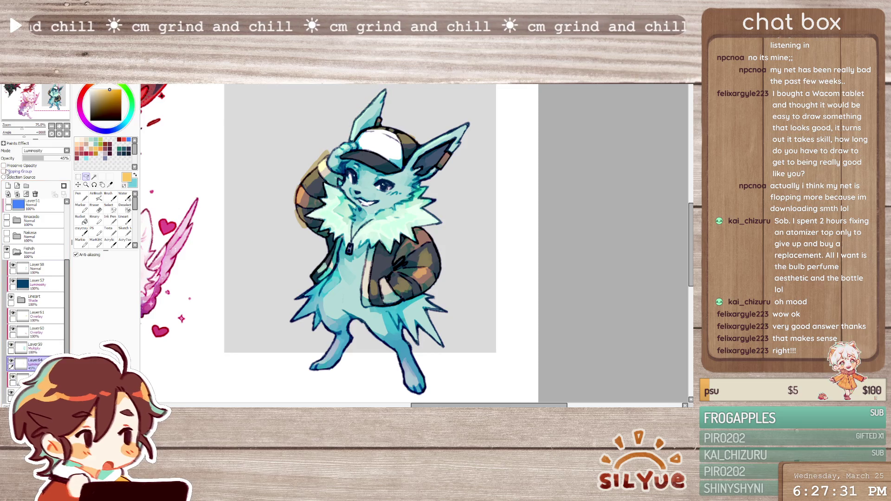
scroll(392, 172, down, 3)
scroll(385, 168, up, 3)
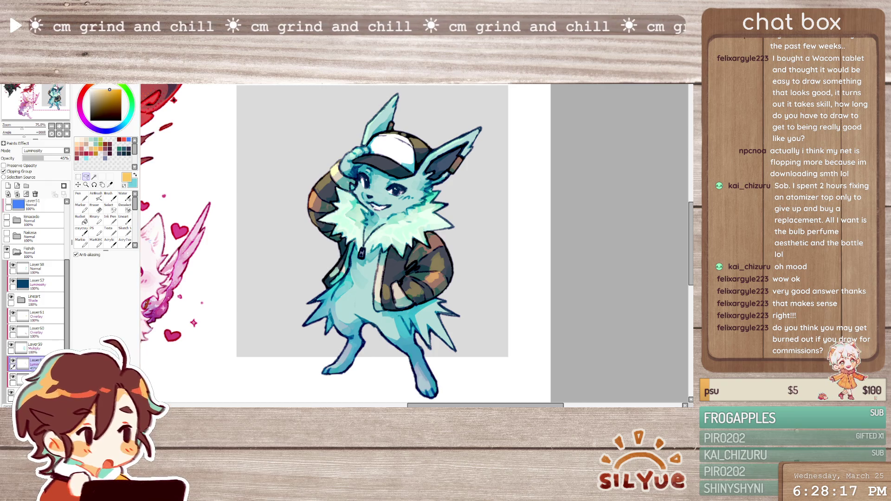
key(ctrl+plus)
key(ctrl+plus)
Select Layer58, add Layer65 above it, choose the Pen and sample the face's pale teal
click(38, 268)
click(8, 186)
click(81, 197)
alt+click(326, 225)
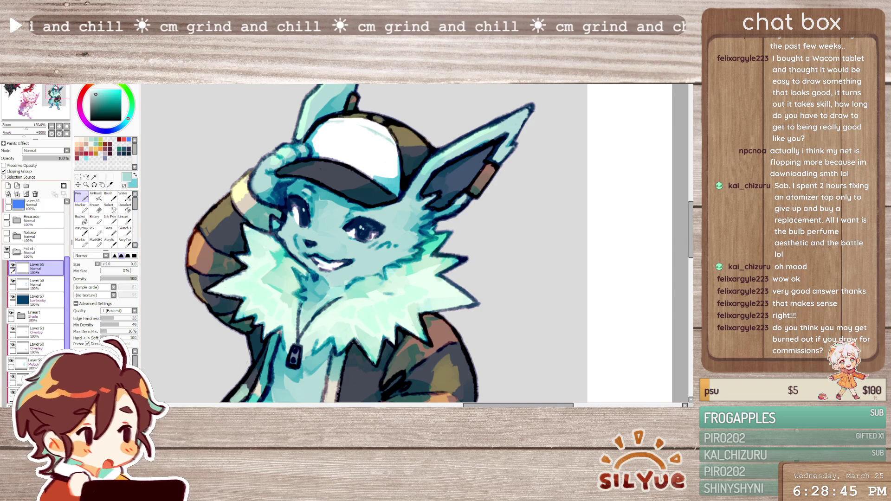
scroll(34, 279, down, 2)
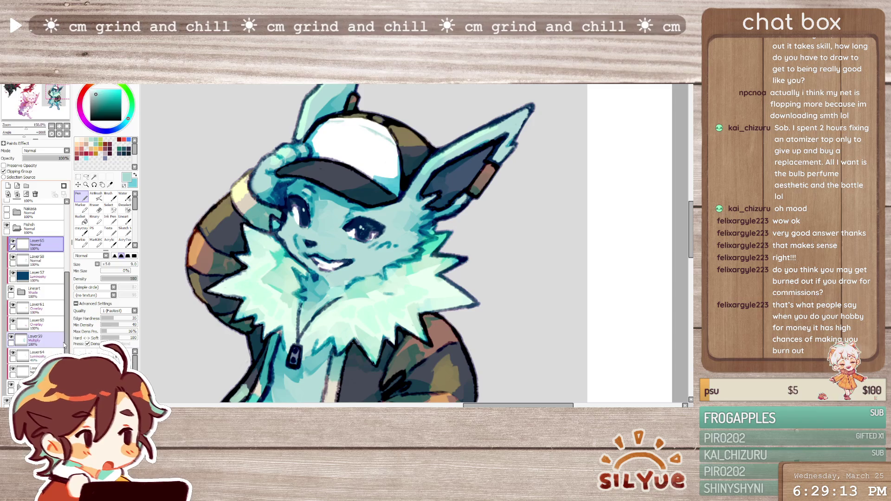
scroll(546, 261, down, 2)
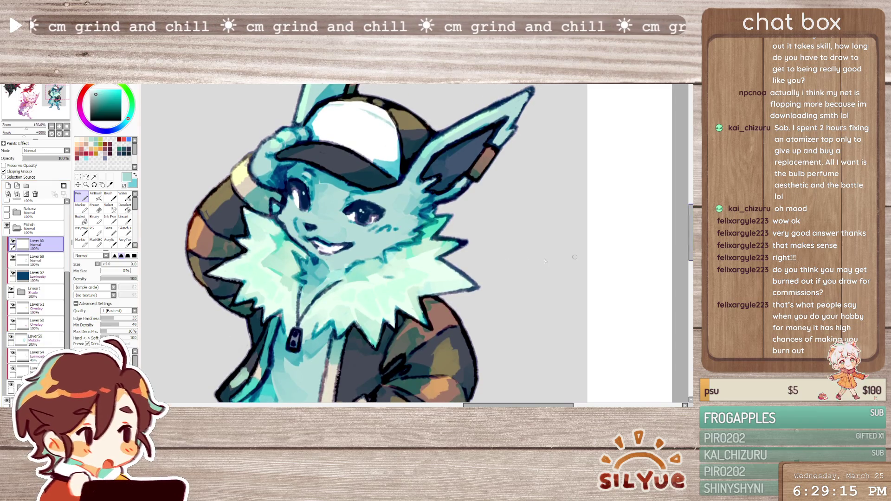
drag(546, 261, 567, 277)
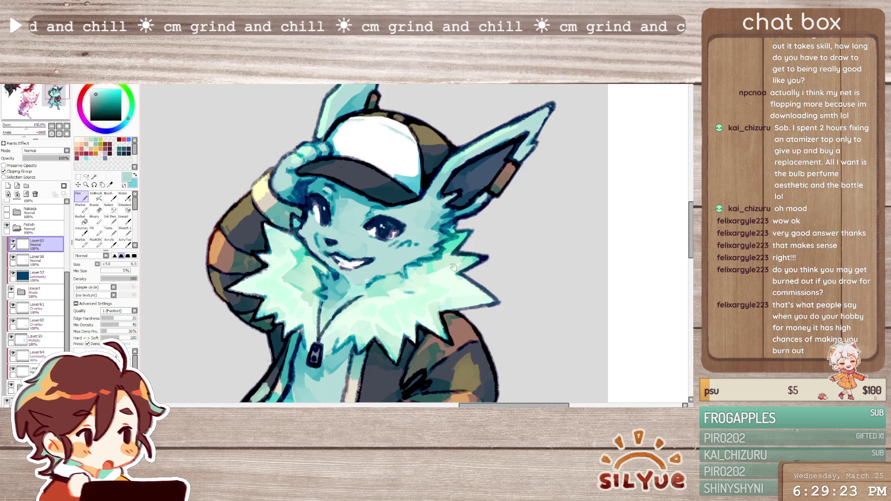
drag(453, 268, 476, 274)
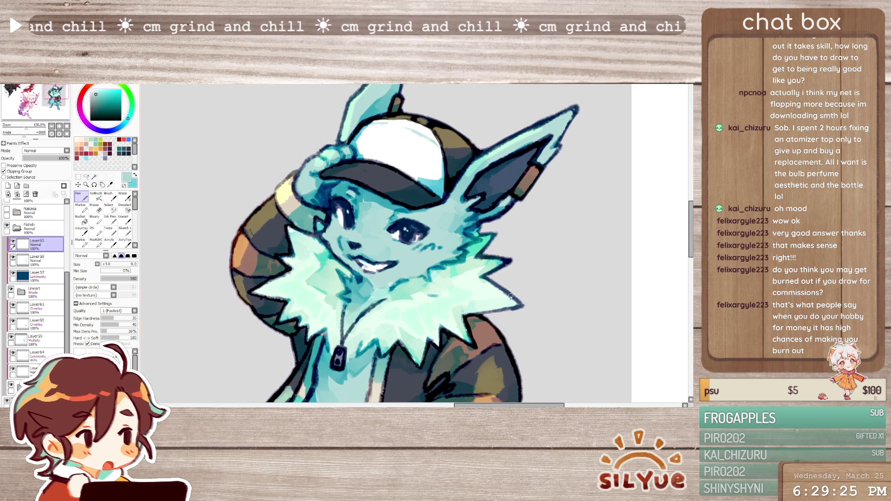
drag(503, 306, 526, 306)
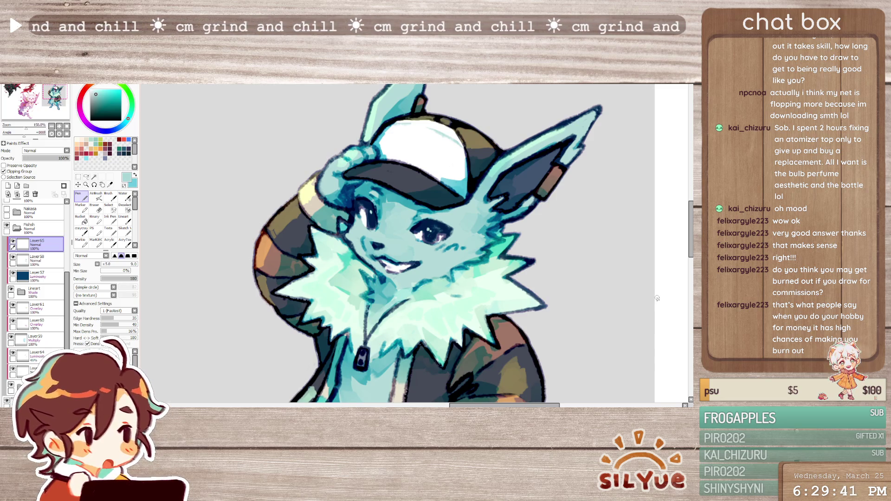
scroll(690, 230, up, 1)
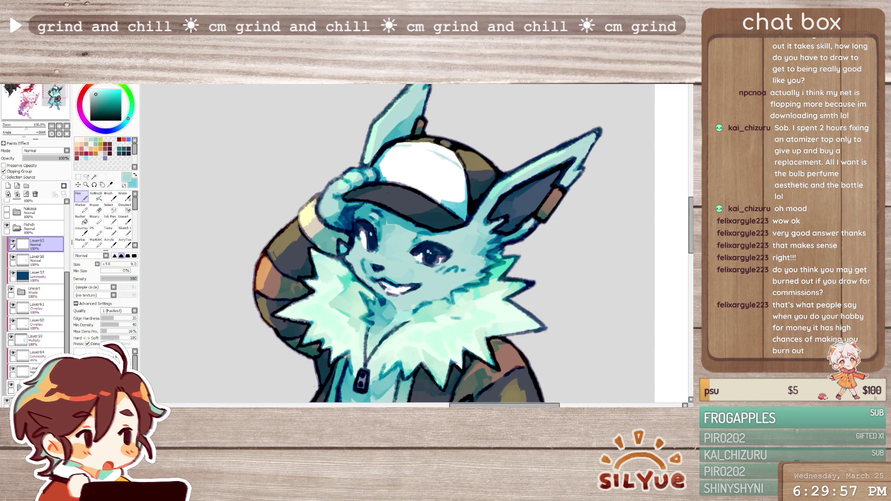
scroll(427, 244, down, 3)
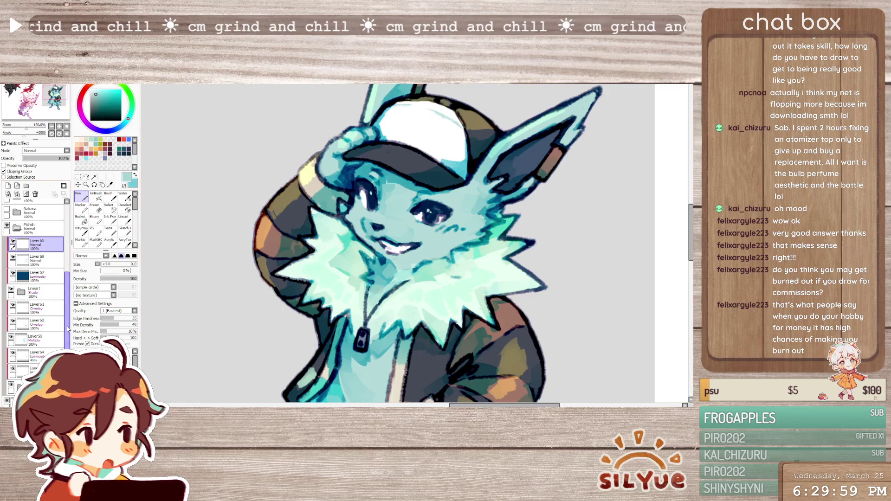
click(18, 296)
click(10, 288)
click(11, 288)
click(10, 288)
click(11, 289)
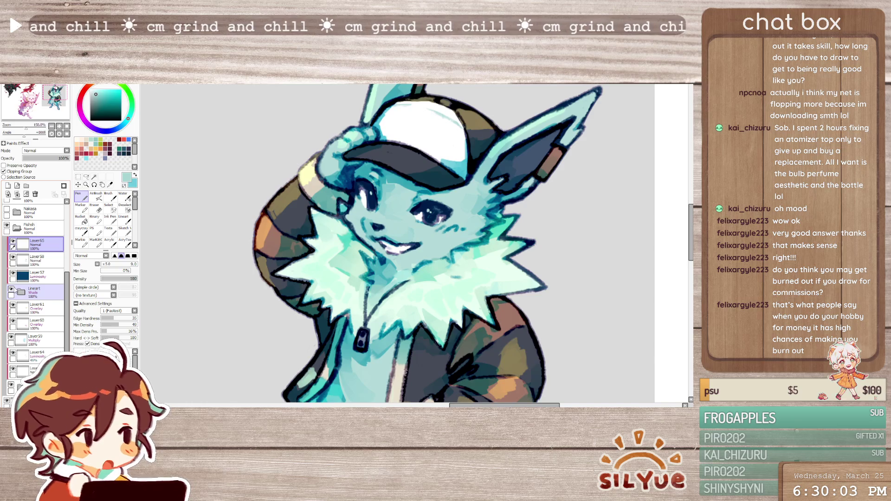
click(19, 340)
click(10, 336)
click(11, 336)
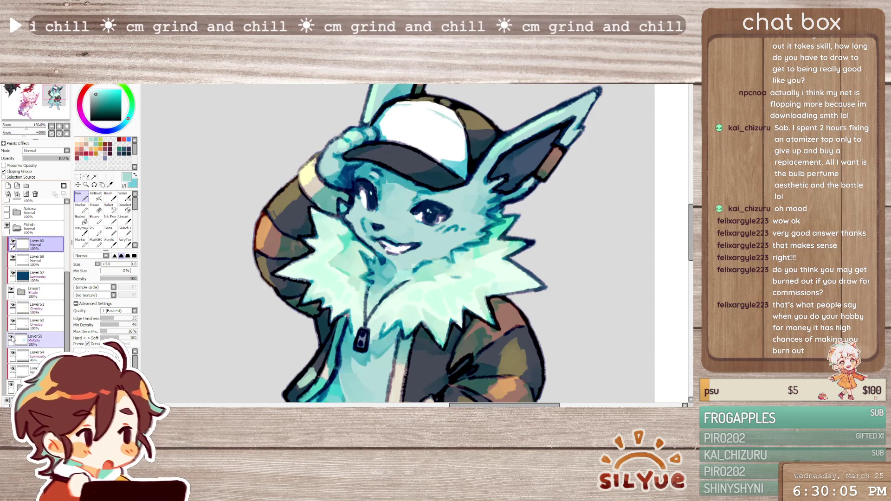
click(18, 340)
click(111, 242)
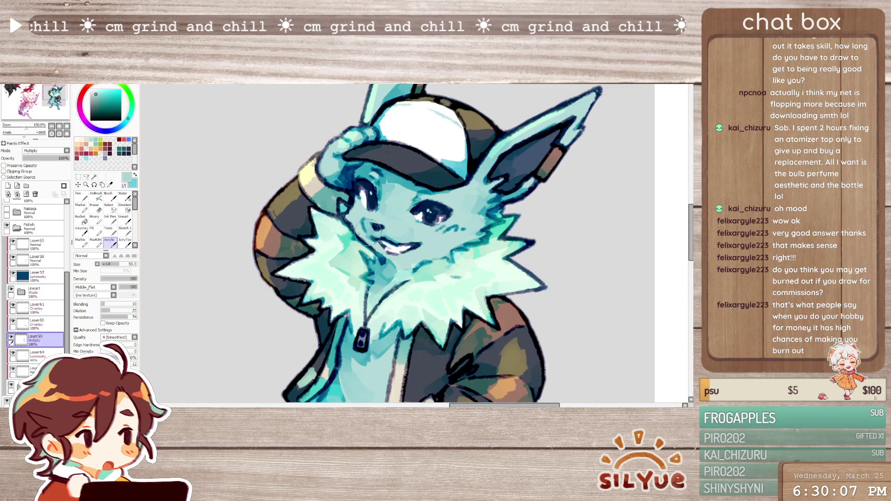
key(bracketleft)
key(bracketleft)
key(bracketleft)
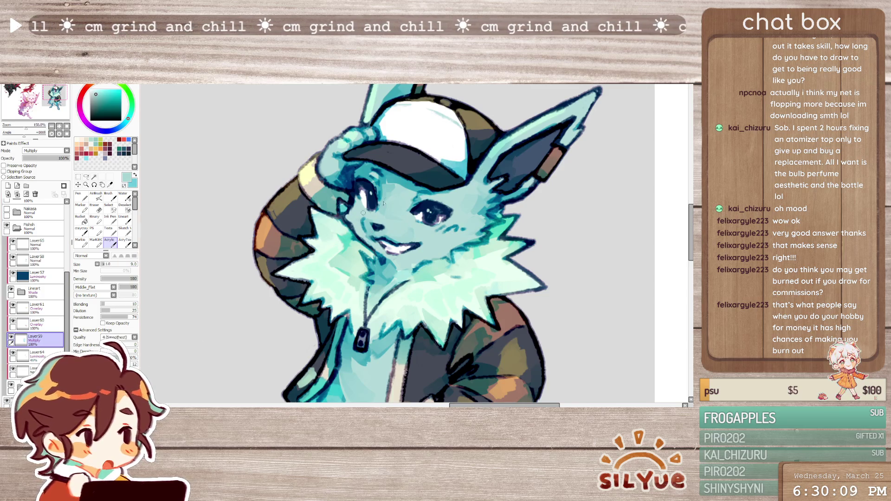
mouse_move(430, 158)
mouse_down()
mouse_move(445, 165)
mouse_move(426, 157)
mouse_up()
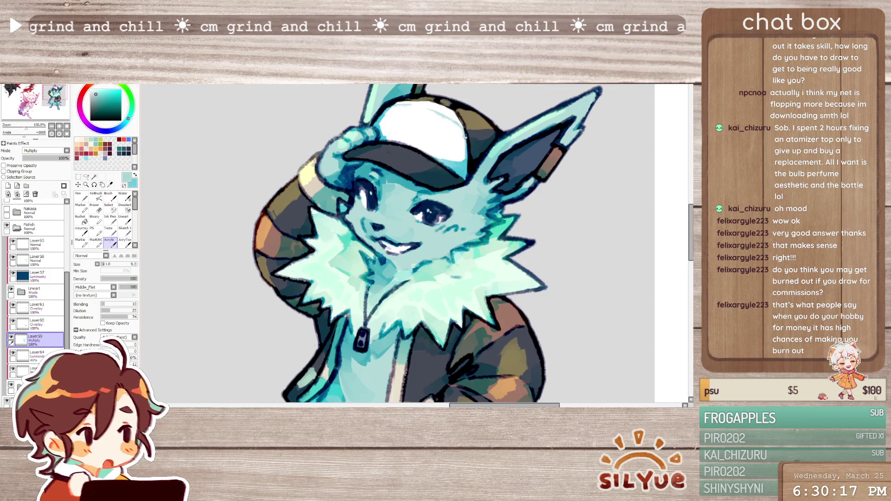
key(bracketleft)
key(bracketleft)
key(bracketleft)
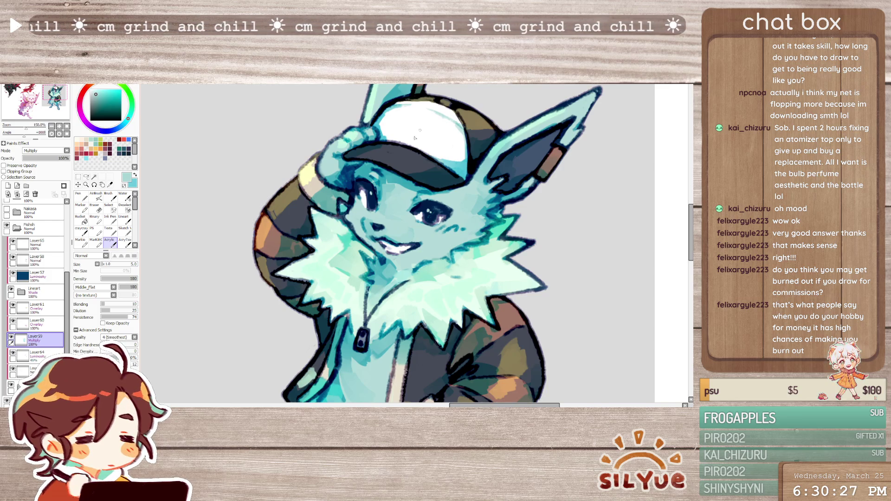
drag(384, 314, 349, 268)
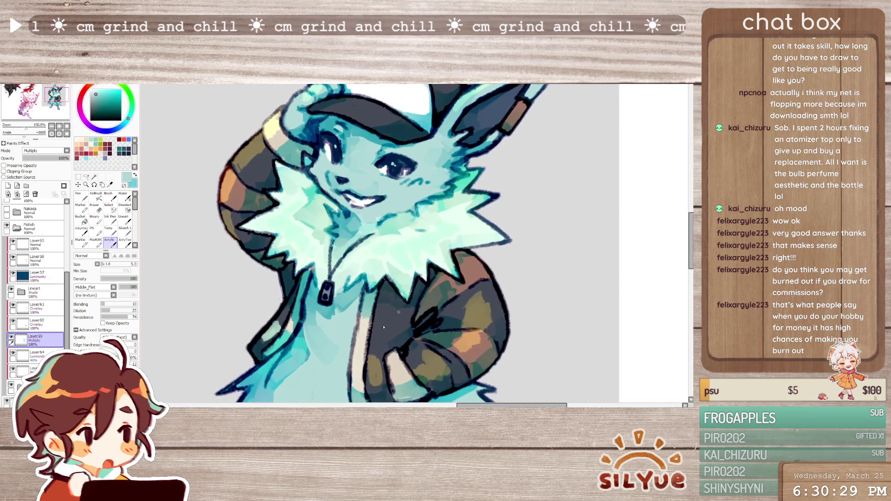
drag(319, 354, 366, 325)
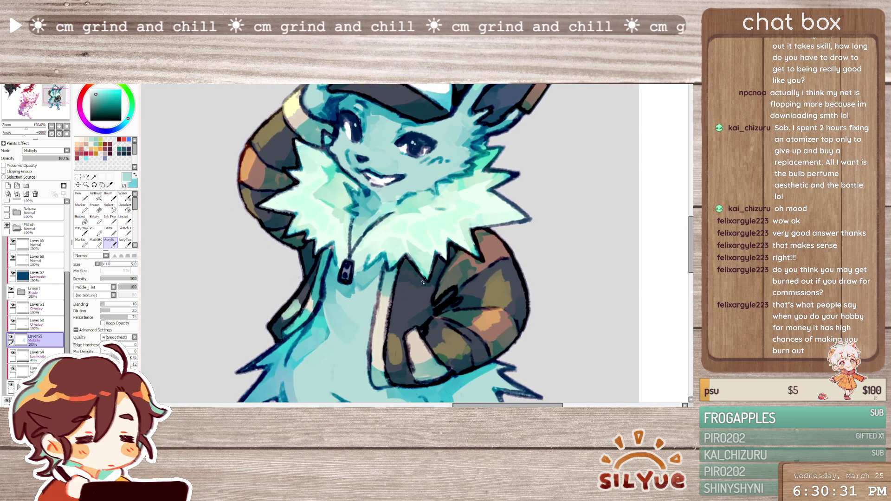
scroll(356, 216, down, 2)
scroll(355, 216, up, 2)
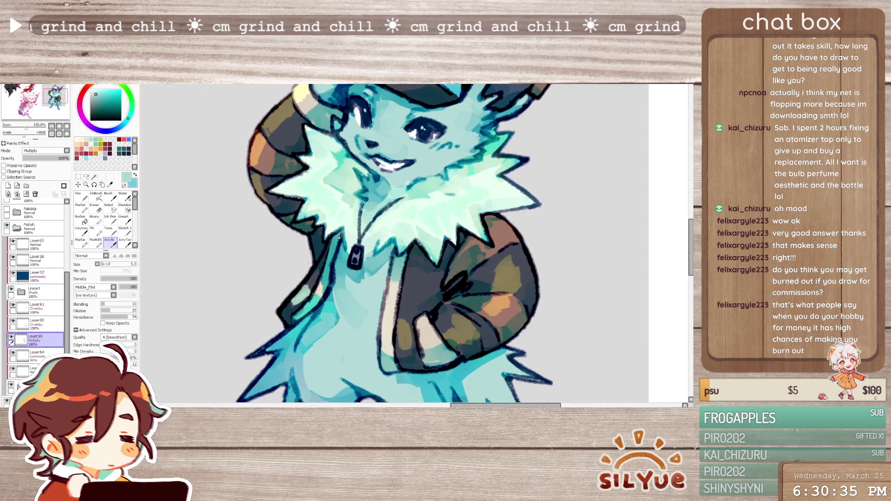
scroll(379, 199, down, 3)
scroll(325, 256, up, 1)
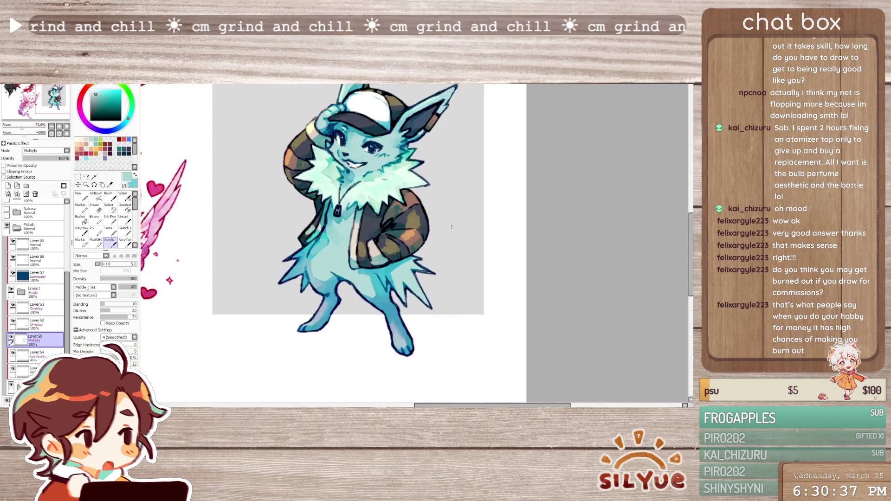
scroll(313, 277, down, 1)
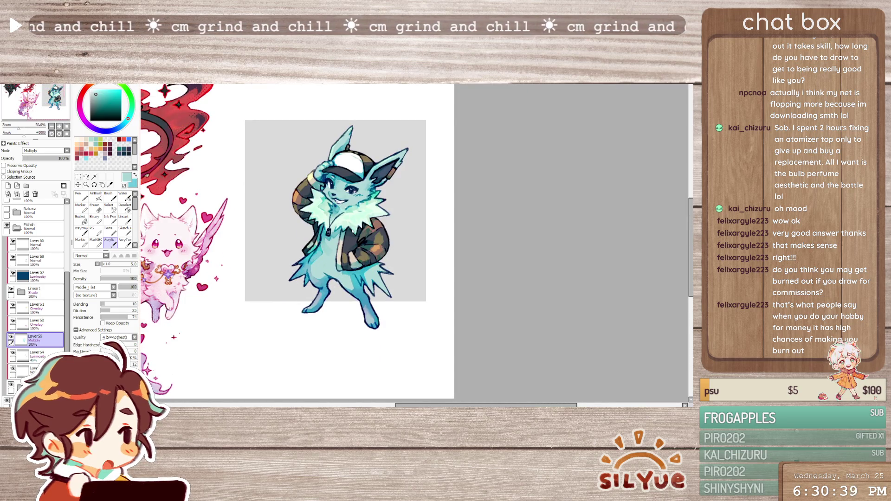
scroll(353, 230, up, 1)
scroll(353, 230, up, 1)
click(46, 244)
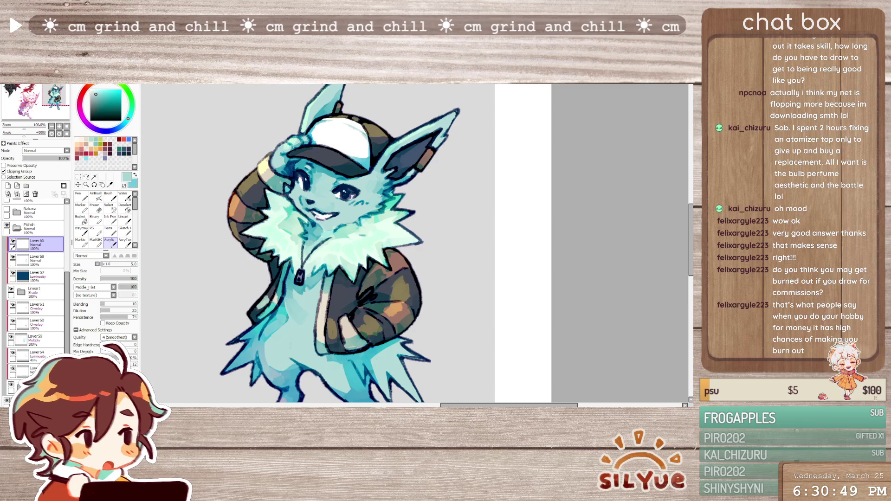
Add a new layer above Layer65 and pick blue from the colour wheel
drag(366, 282, 368, 271)
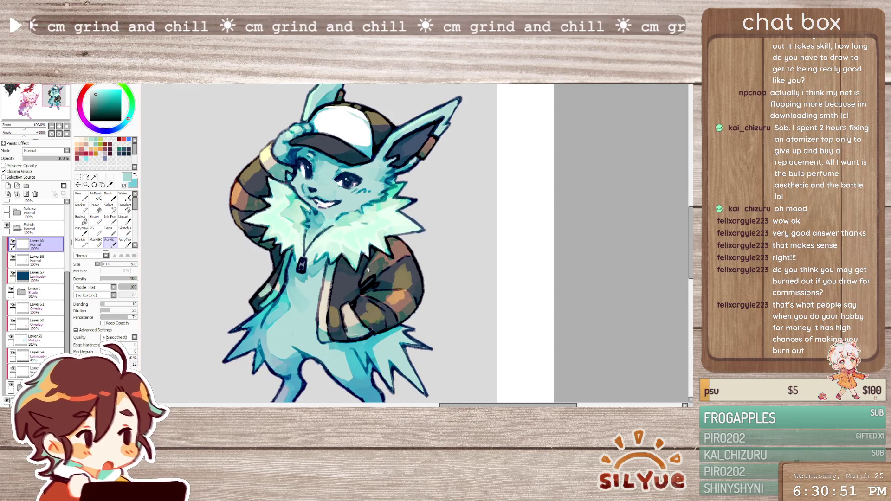
click(8, 186)
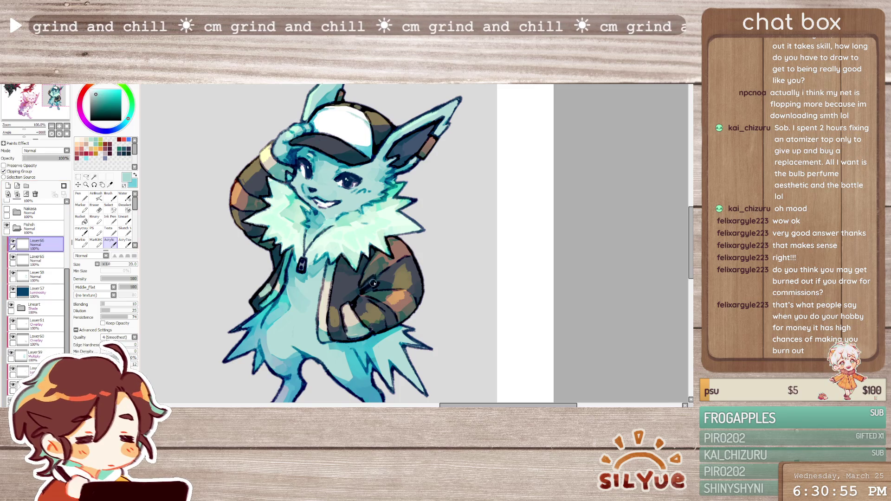
click(112, 131)
click(104, 95)
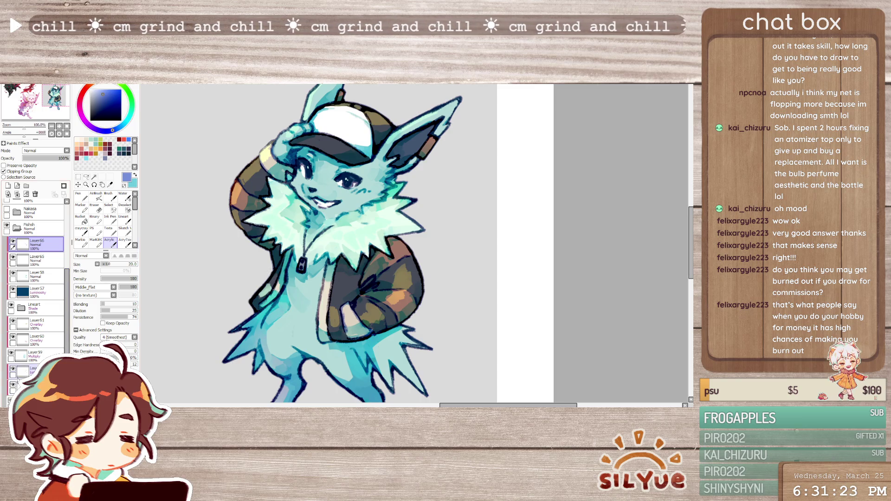
Check lower layers with the eraser, return to Layer66, then select the Layer61 overlay layer
click(18, 386)
key(e)
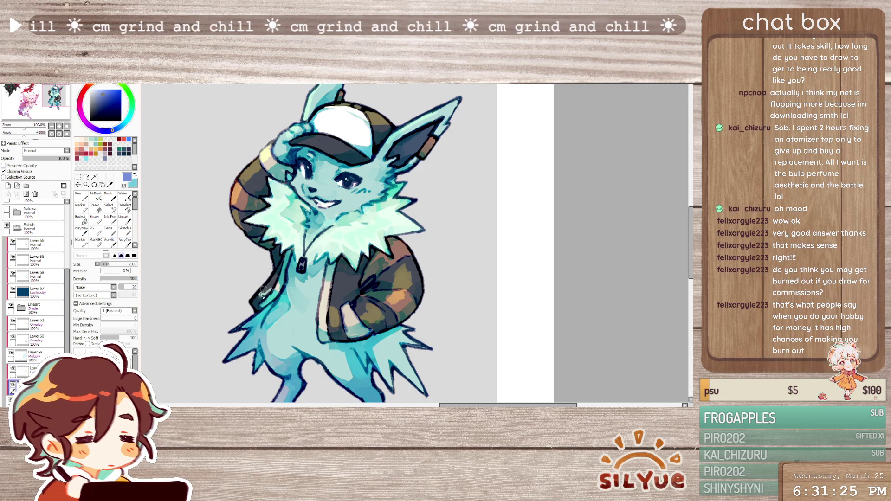
click(49, 247)
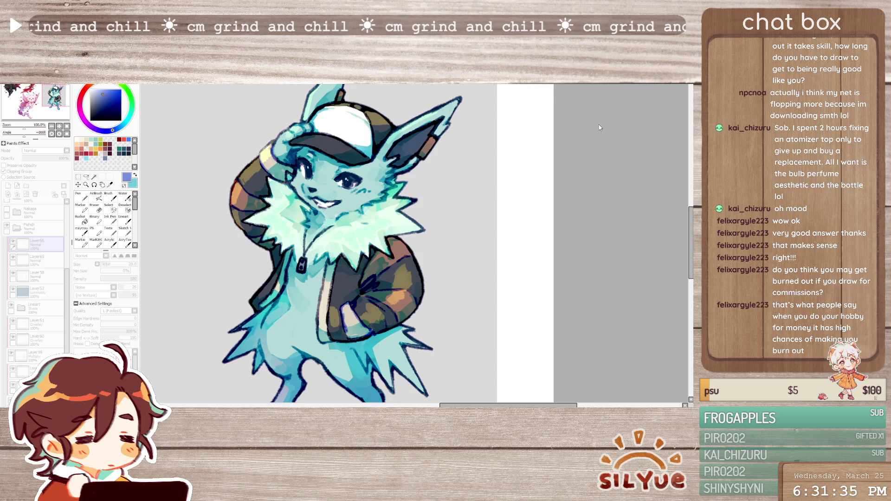
click(610, 164)
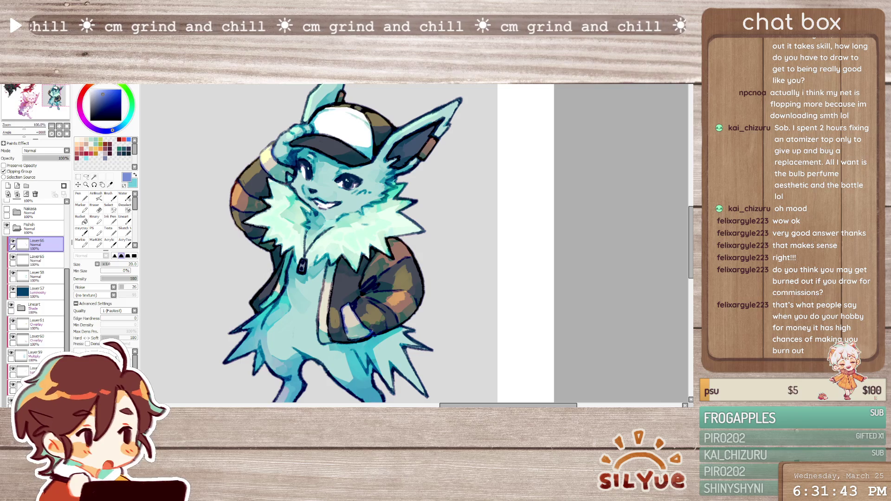
click(37, 323)
On a new layer above Layer61, draw the first blue crown strokes with a size-4 pen
click(7, 186)
click(81, 197)
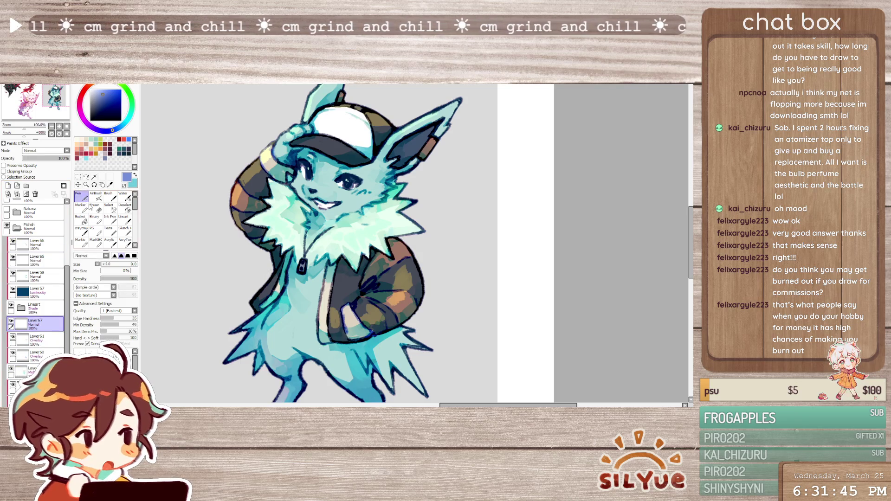
key(bracketleft)
key(bracketleft)
key(bracketleft)
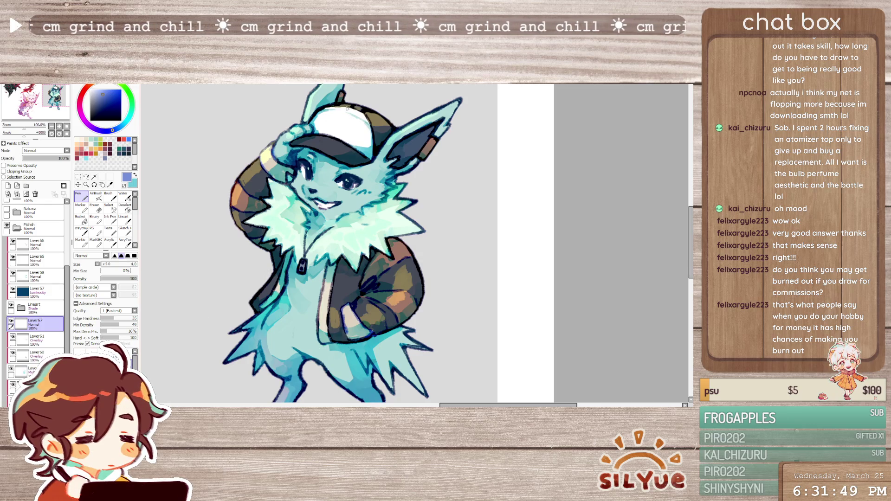
scroll(346, 109, up, 2)
drag(310, 125, 310, 136)
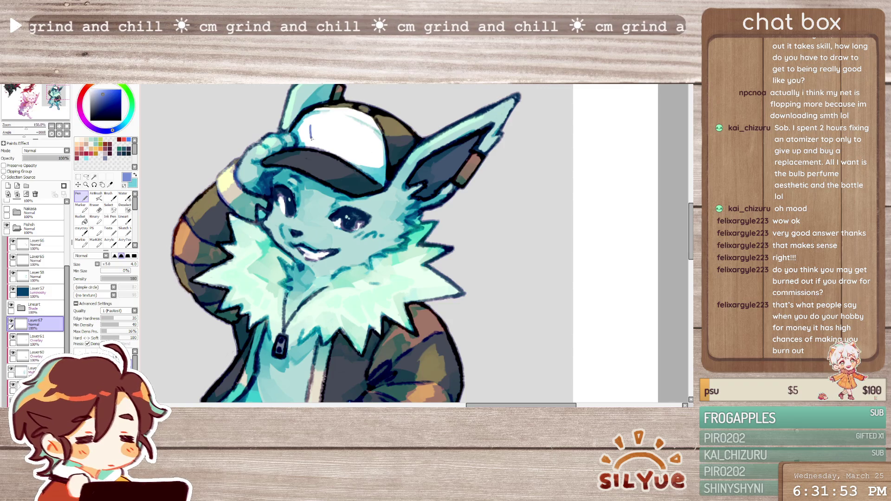
key(ctrl+z)
drag(310, 124, 317, 131)
key(ctrl+z)
key(ctrl+z)
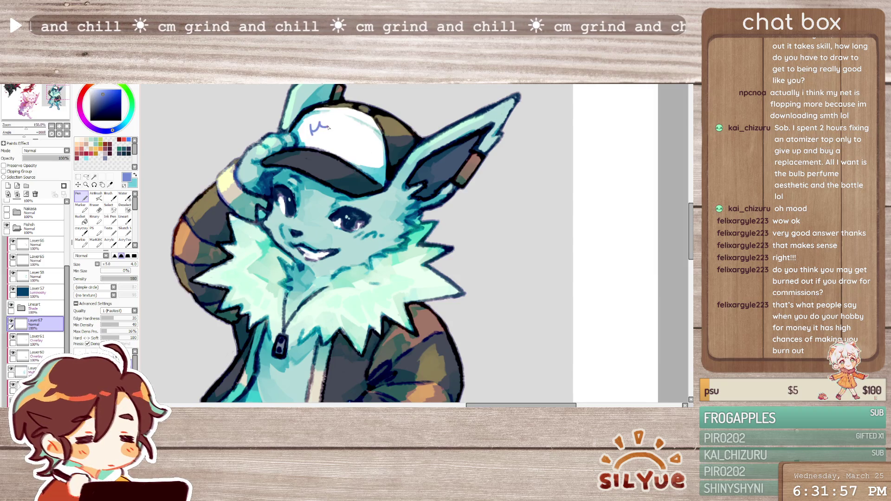
drag(331, 122, 332, 135)
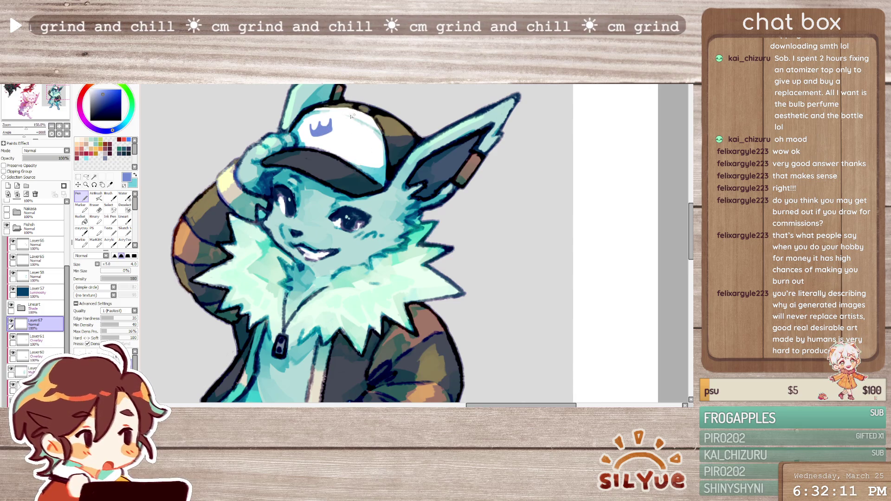
Tidy the crown logo with eraser and pen, mirroring the view to check its shape
key(e)
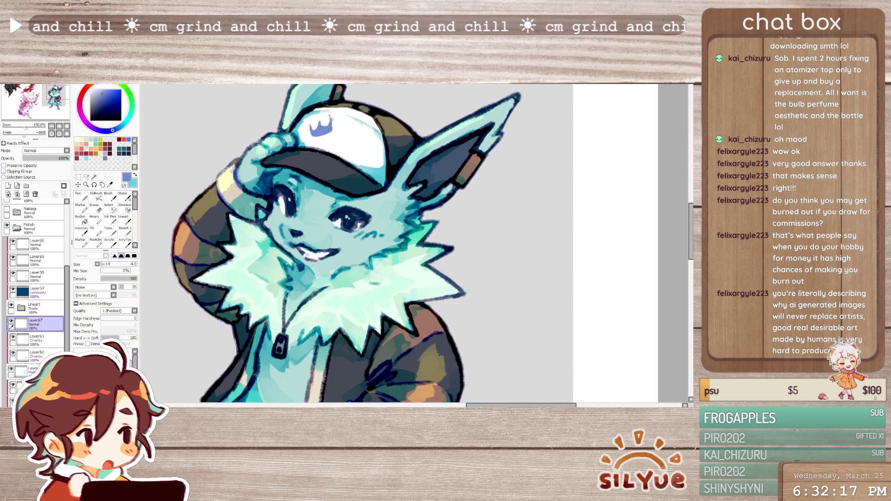
key(b)
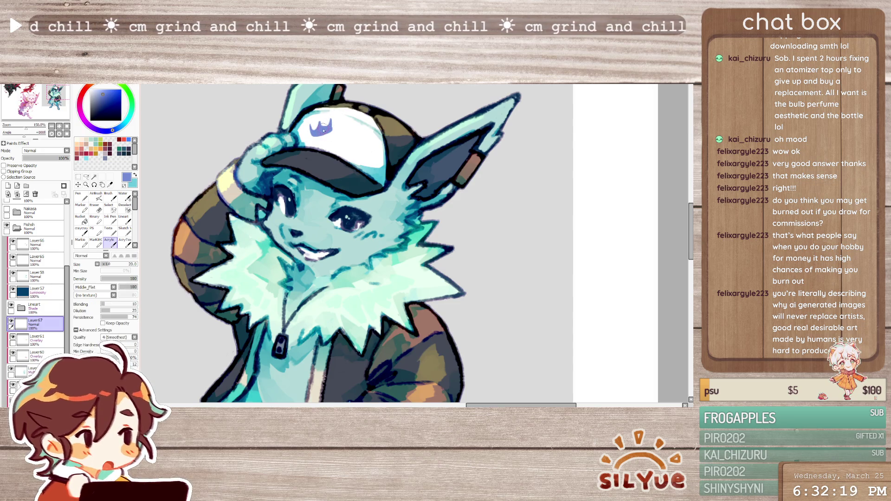
key(n)
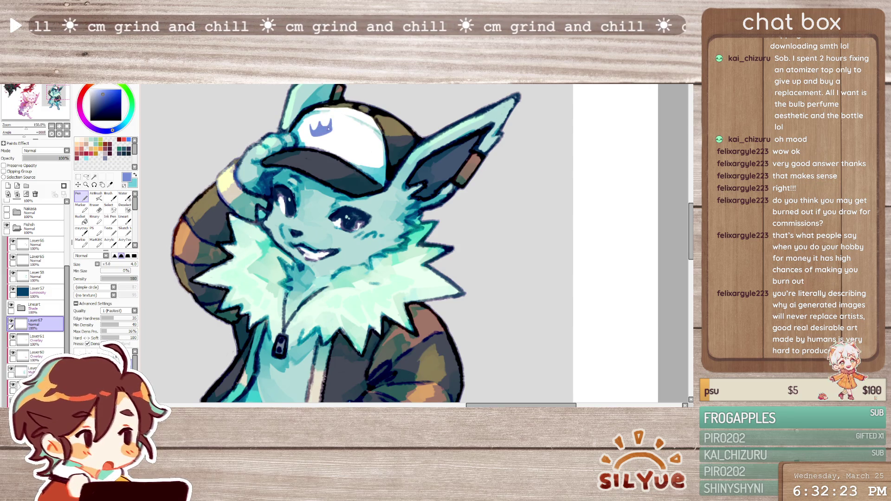
key(h)
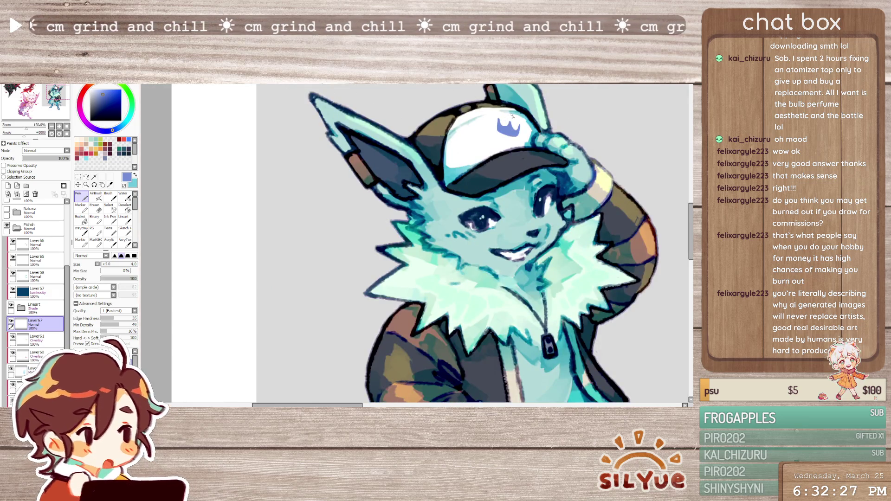
key(e)
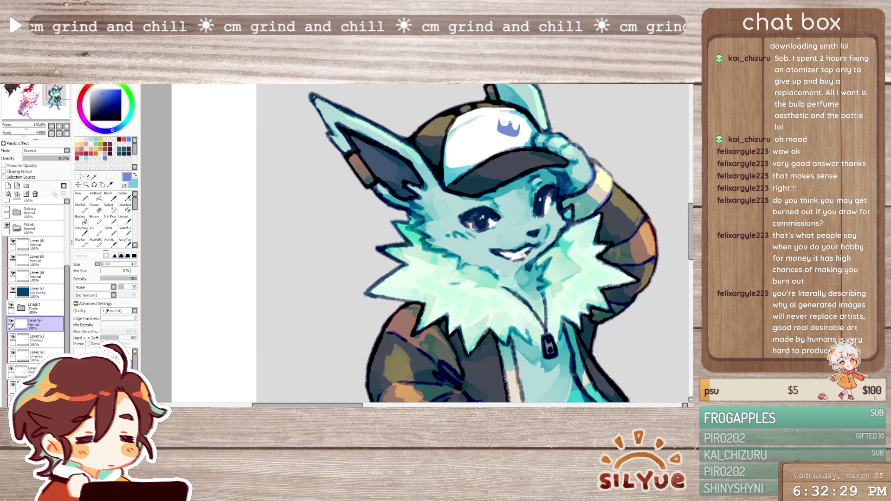
key(b)
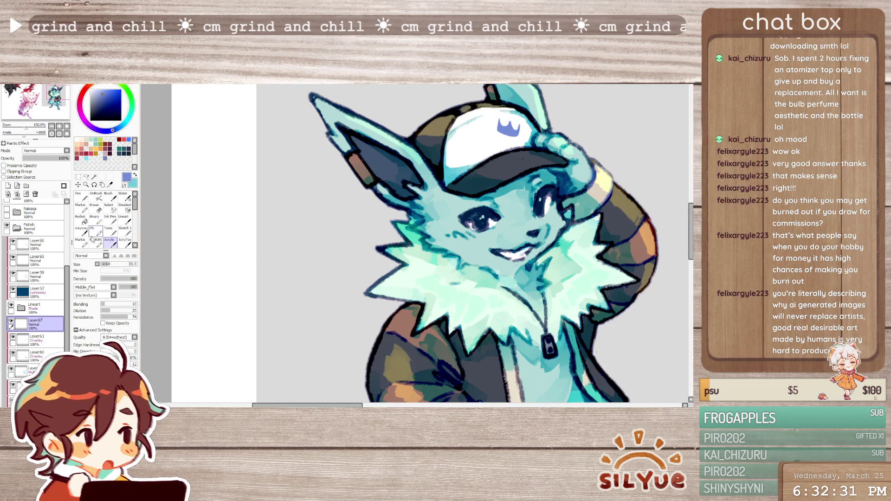
click(82, 197)
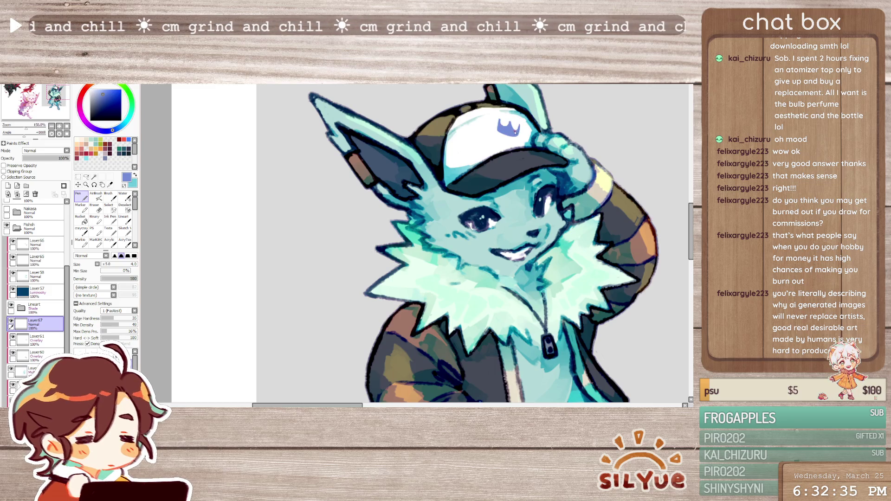
key(e)
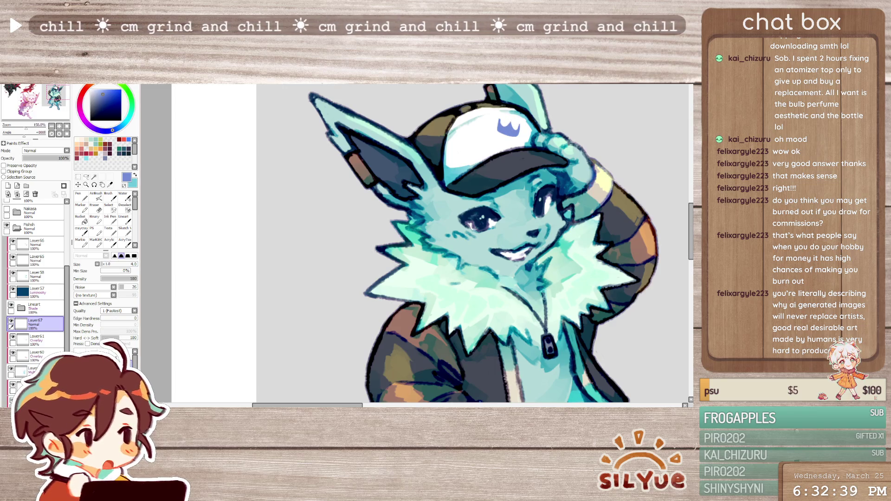
key(h)
key(b)
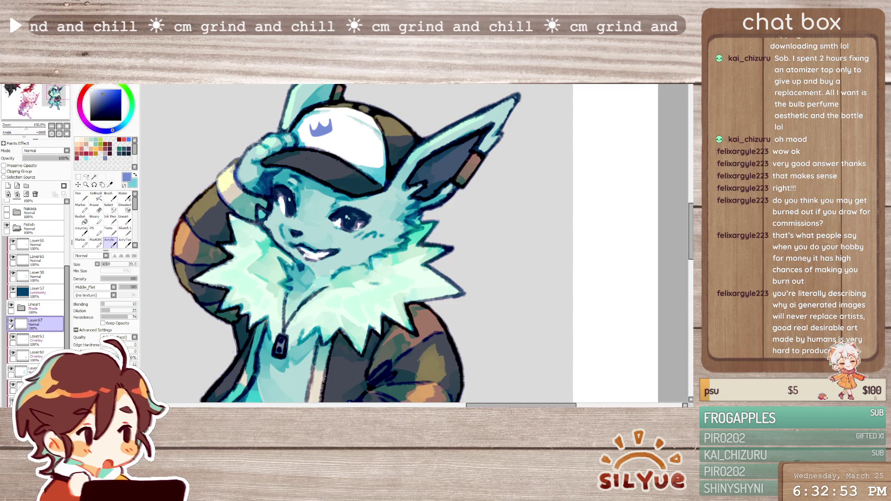
key(ctrl+z)
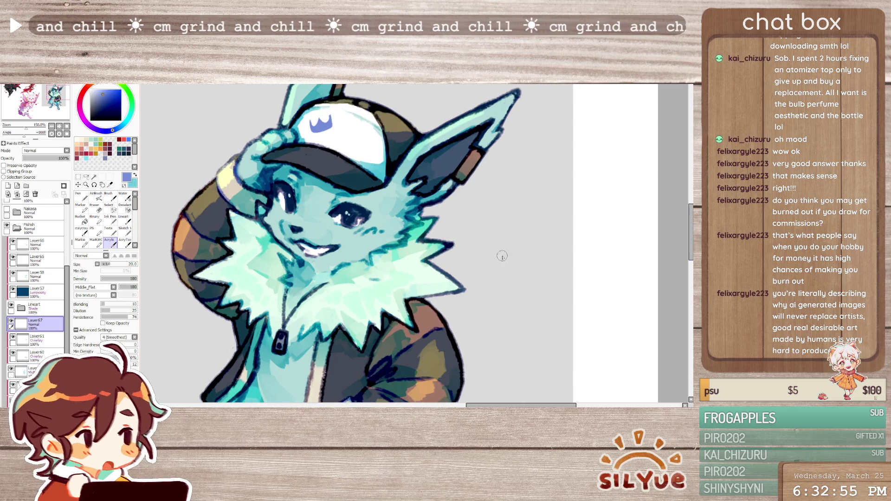
key(ctrl+plus)
key(ctrl+plus)
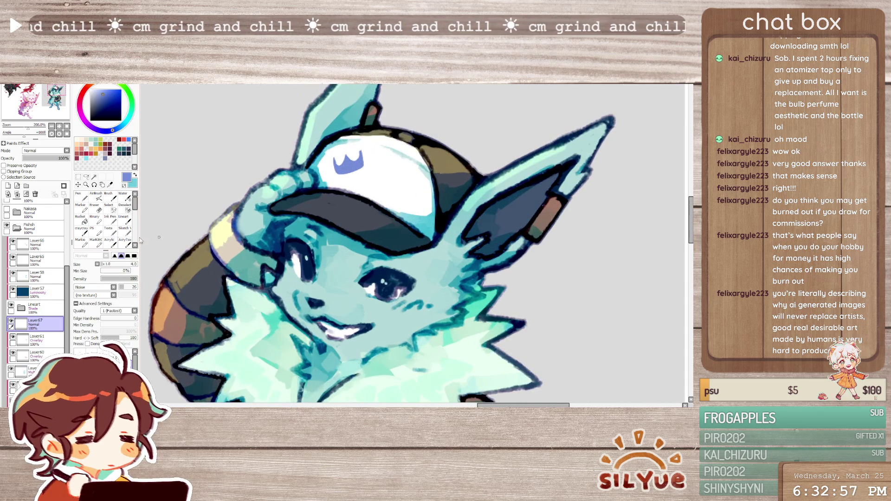
click(81, 197)
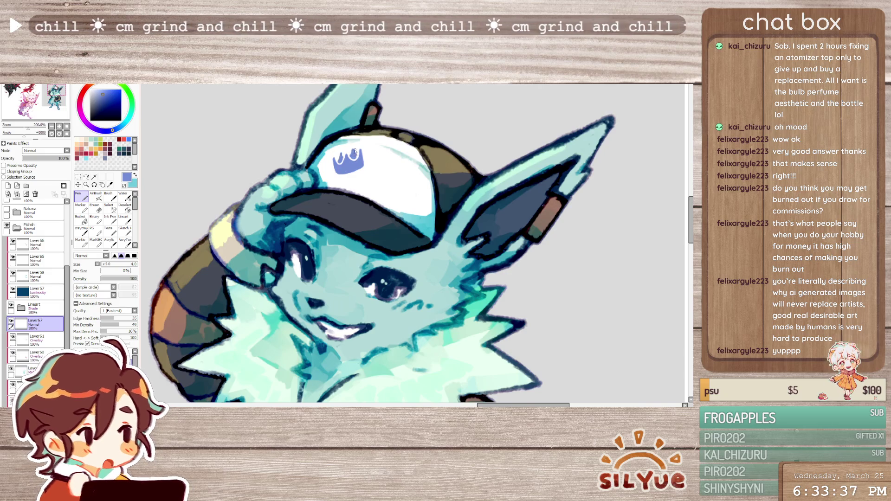
key(e)
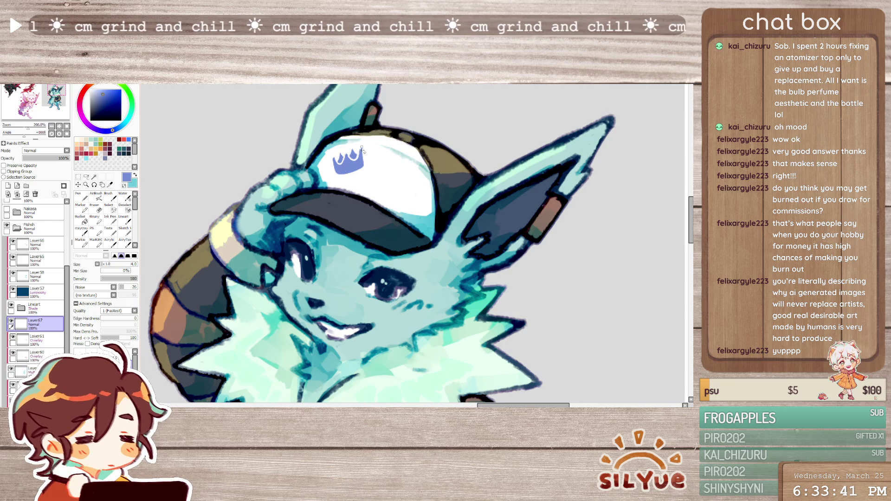
key(b)
scroll(399, 211, down, 4)
scroll(399, 188, up, 3)
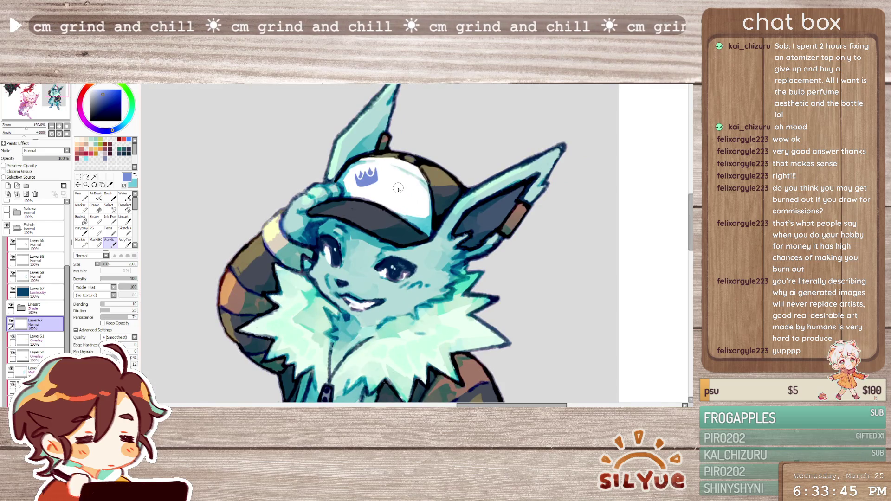
key(n)
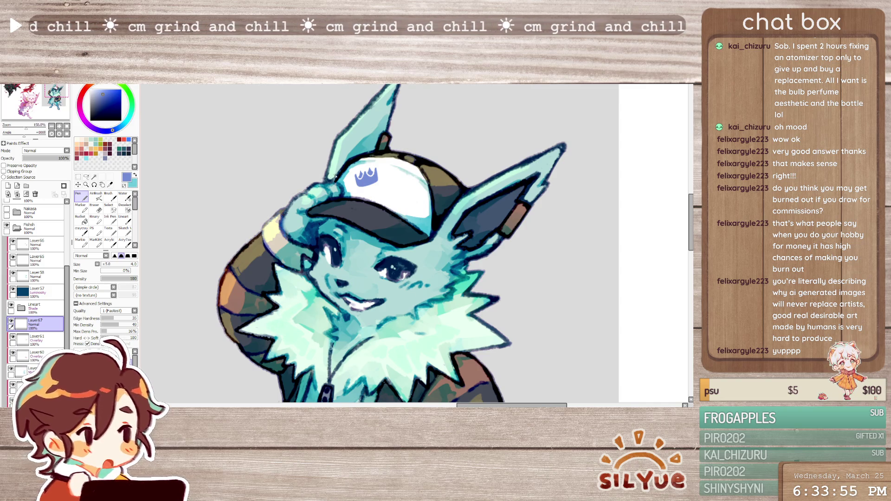
scroll(380, 169, up, 1)
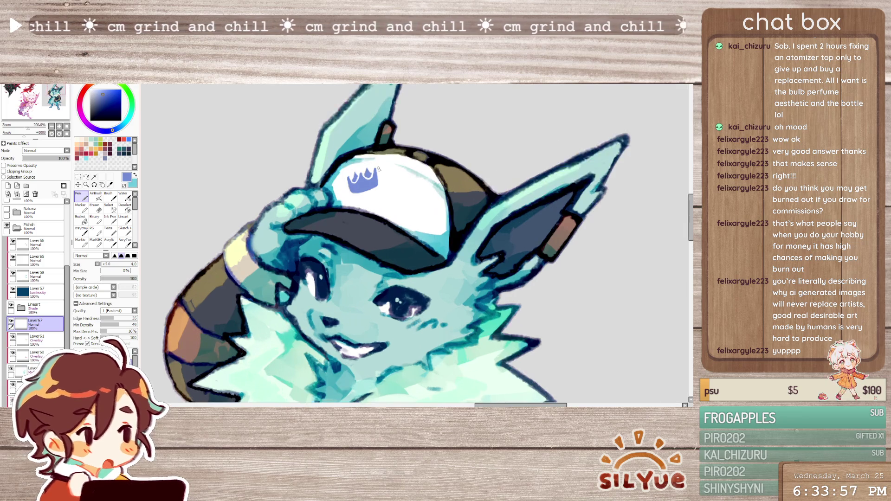
Draw a small two-stroke blue mark under the crown with the pen at size 2.0
key(a)
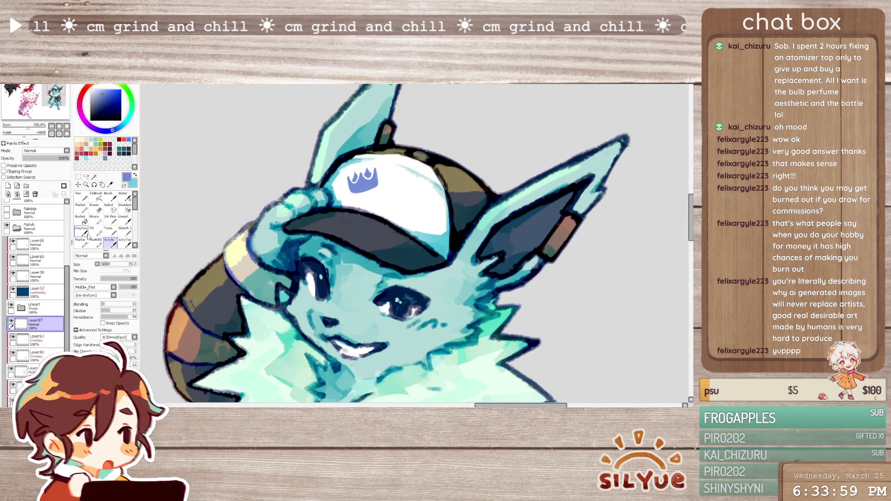
click(82, 197)
click(130, 353)
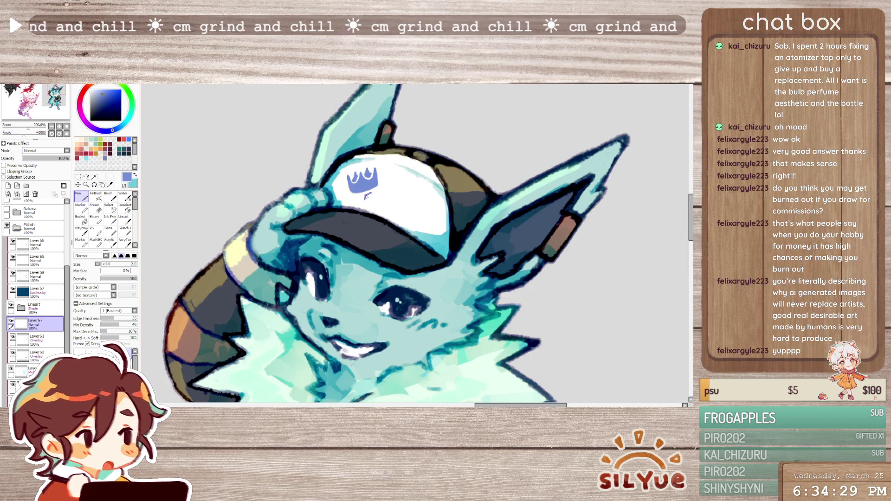
drag(367, 196, 372, 198)
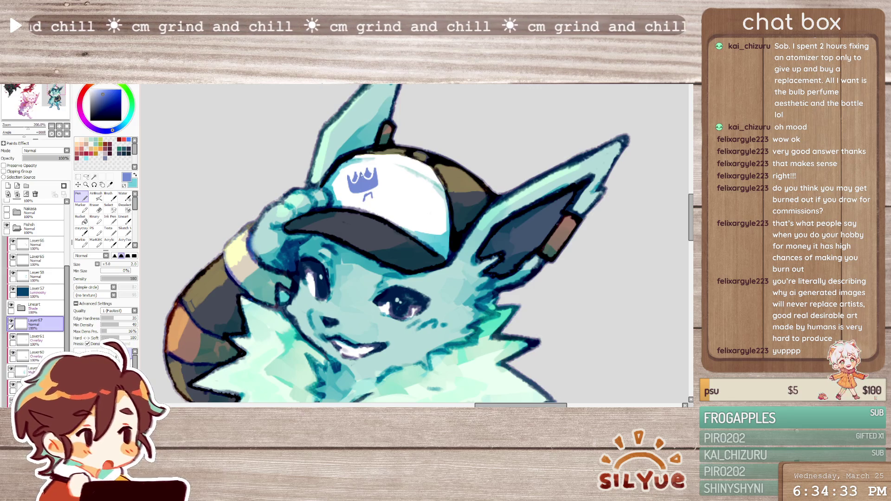
drag(365, 200, 377, 199)
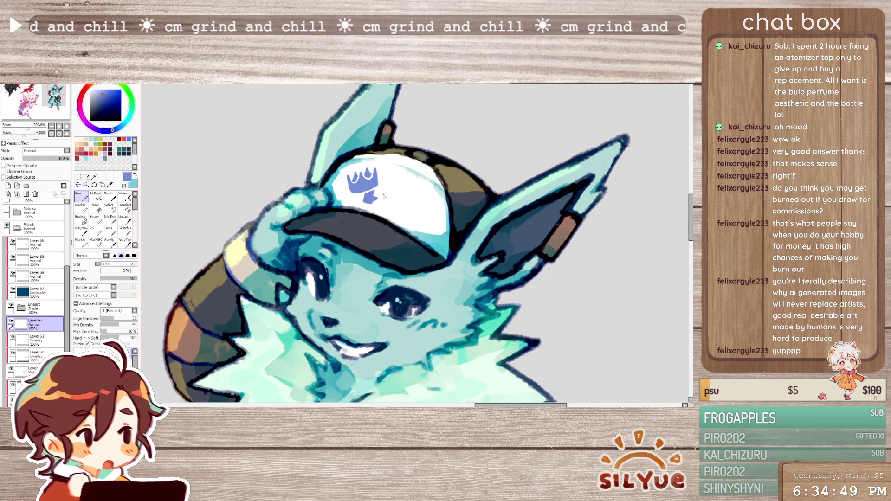
key(e)
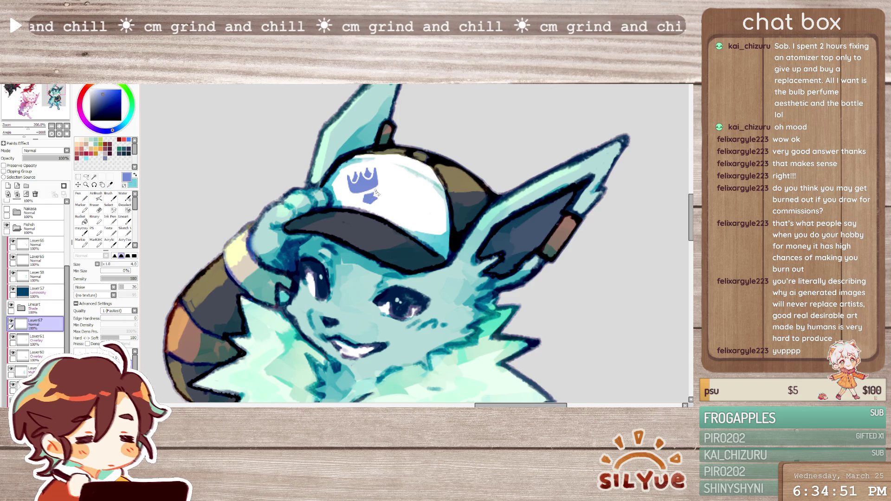
key(bracketleft)
key(bracketleft)
key(bracketleft)
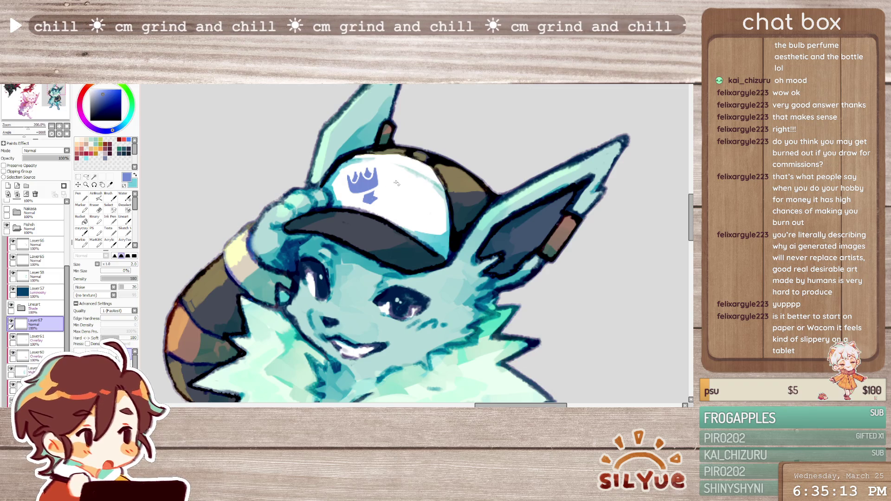
key(b)
key(n)
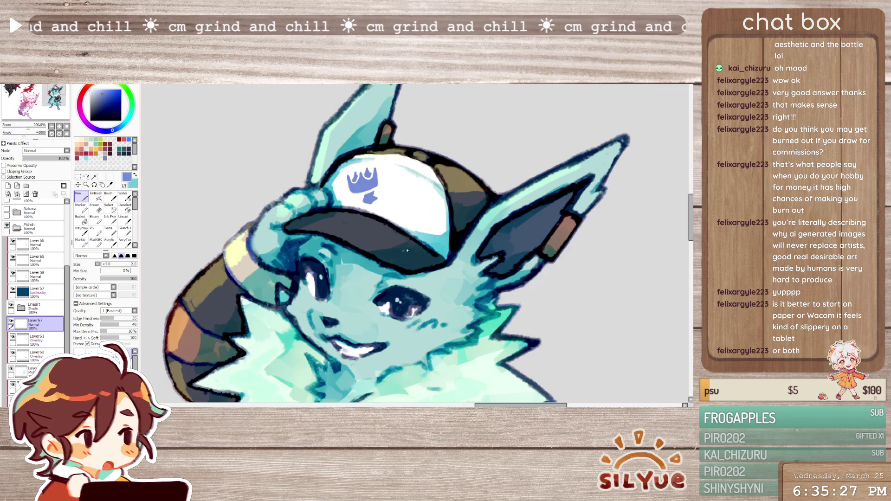
Fill the gap under the crown and draw a thickened diagonal letter beside it
drag(366, 196, 372, 193)
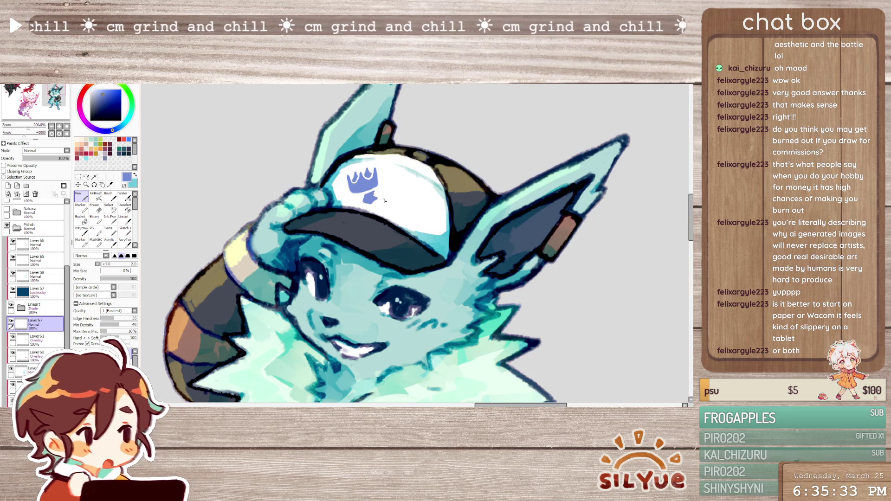
drag(388, 188, 378, 207)
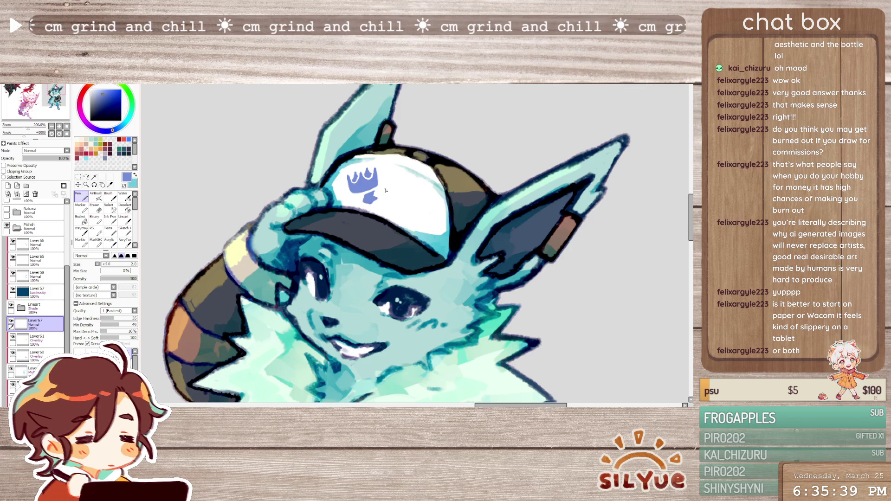
mouse_move(384, 190)
mouse_down()
mouse_move(378, 205)
mouse_move(389, 187)
mouse_up()
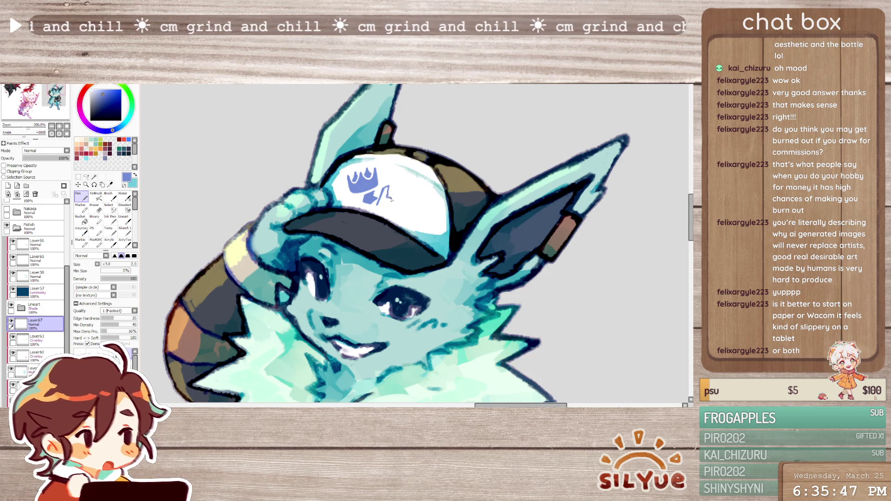
drag(387, 187, 389, 202)
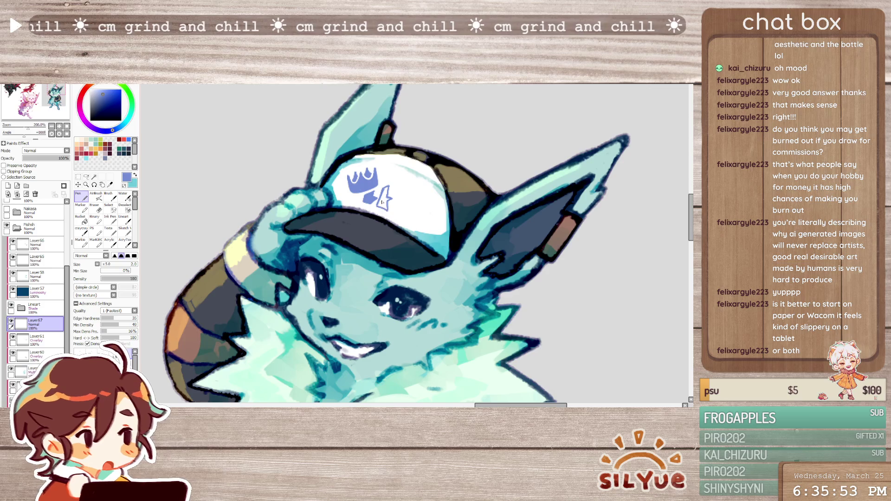
drag(389, 187, 380, 201)
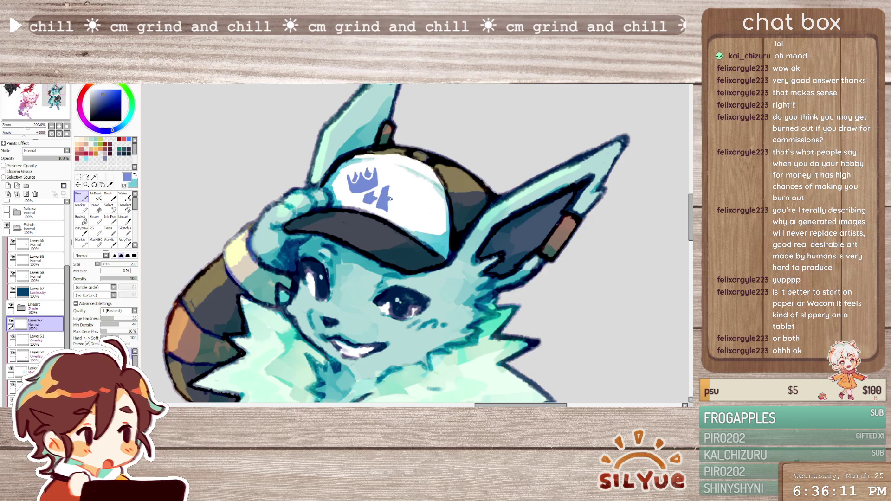
Draw the next letter's vertical and top strokes, bolden the right-hand letters and touch up the last
drag(397, 190, 395, 213)
key(ctrl+z)
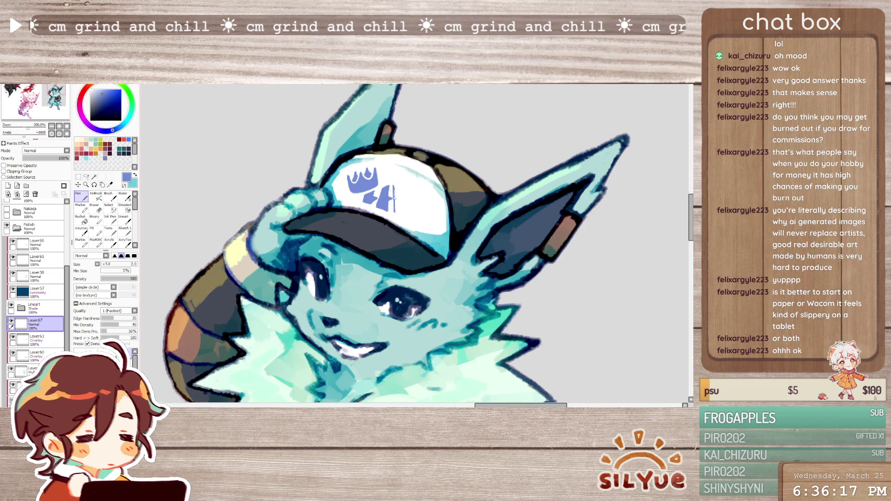
mouse_move(394, 187)
mouse_down()
mouse_move(415, 192)
mouse_move(408, 219)
mouse_move(421, 211)
mouse_move(399, 218)
mouse_up()
key(ctrl+z)
key(ctrl+z)
key(ctrl+z)
key(ctrl+z)
key(ctrl+z)
key(ctrl+z)
key(ctrl+z)
key(ctrl+z)
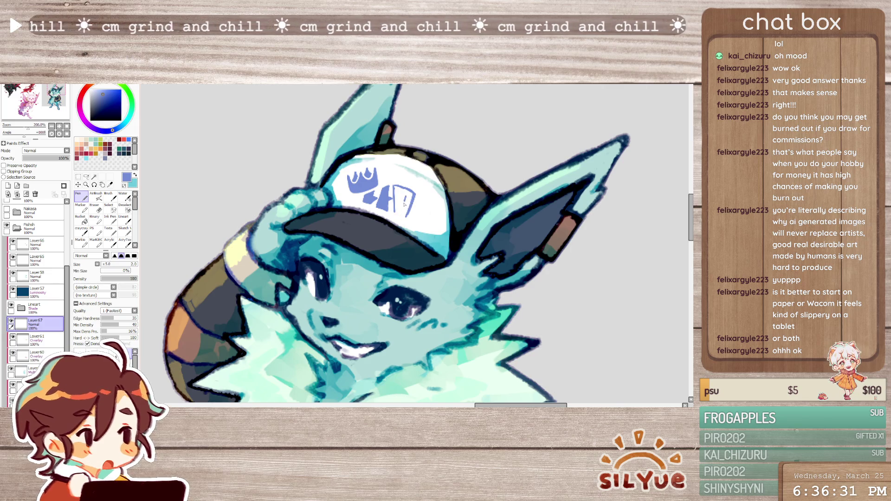
drag(403, 210, 408, 200)
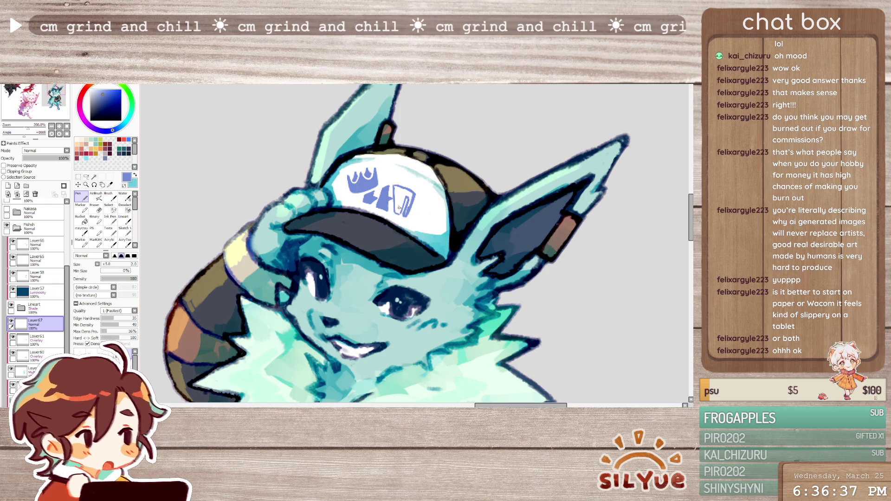
mouse_move(397, 186)
mouse_down()
mouse_move(398, 211)
mouse_move(406, 194)
mouse_move(409, 200)
mouse_up()
key(e)
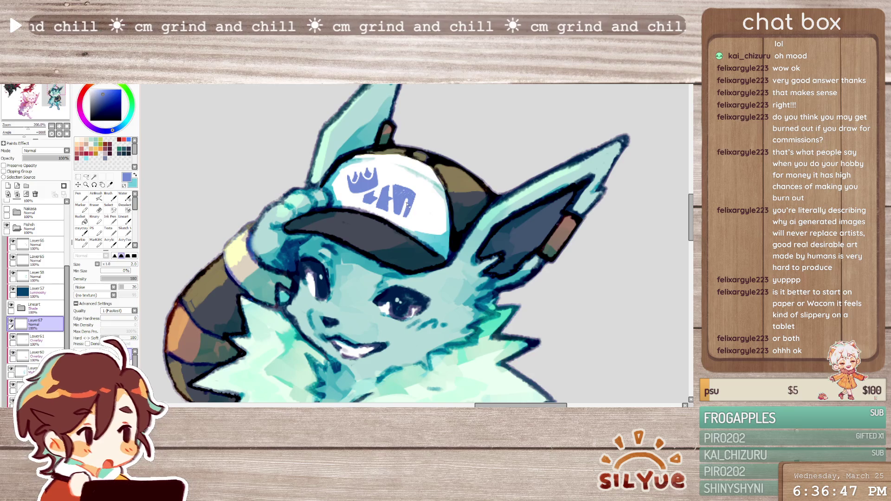
key(b)
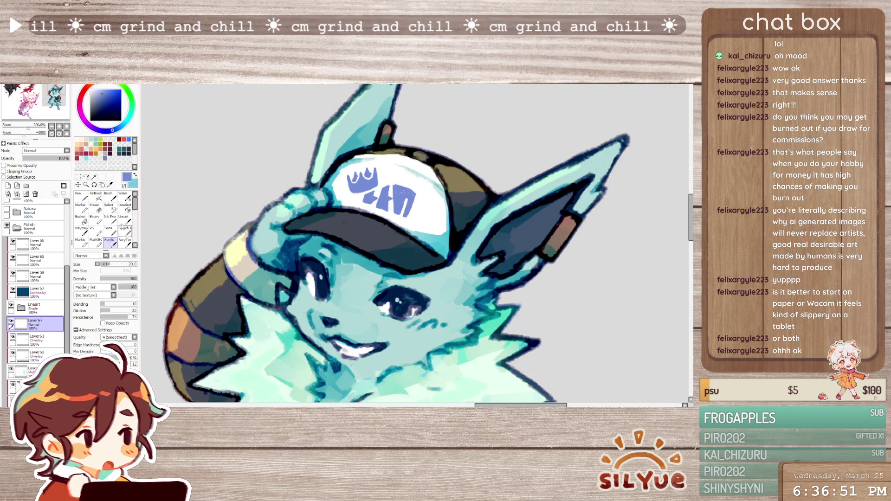
click(81, 196)
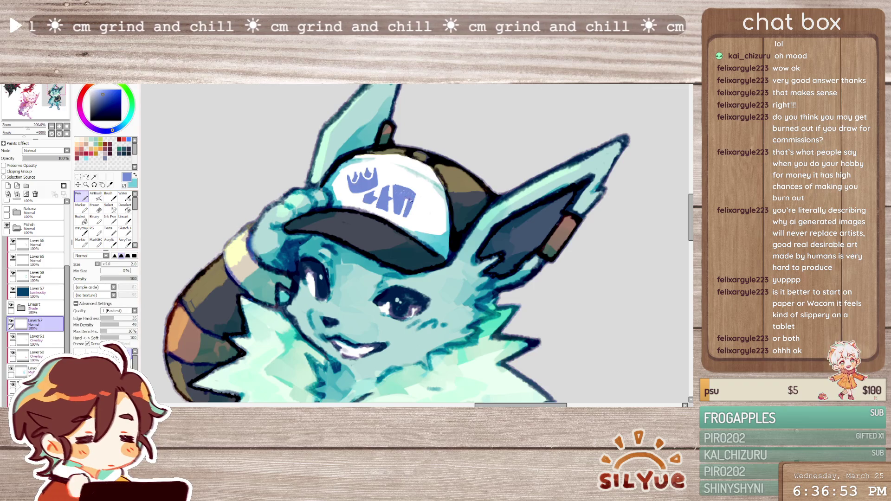
drag(404, 213, 407, 219)
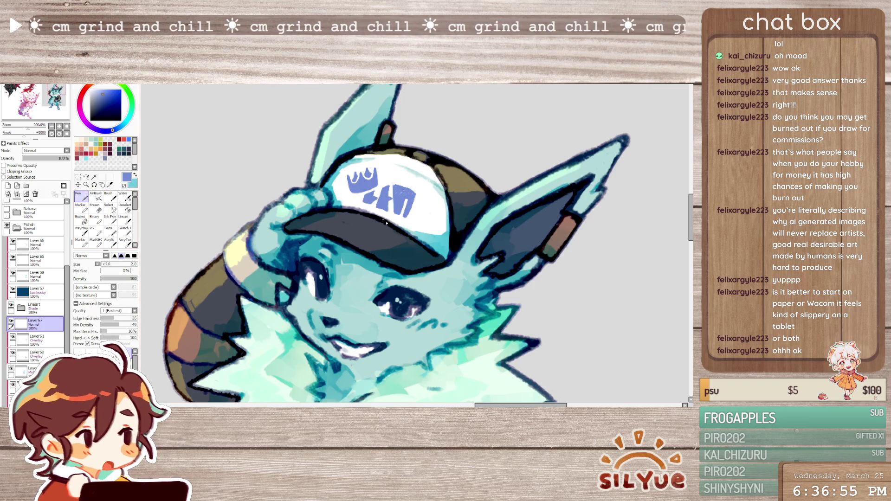